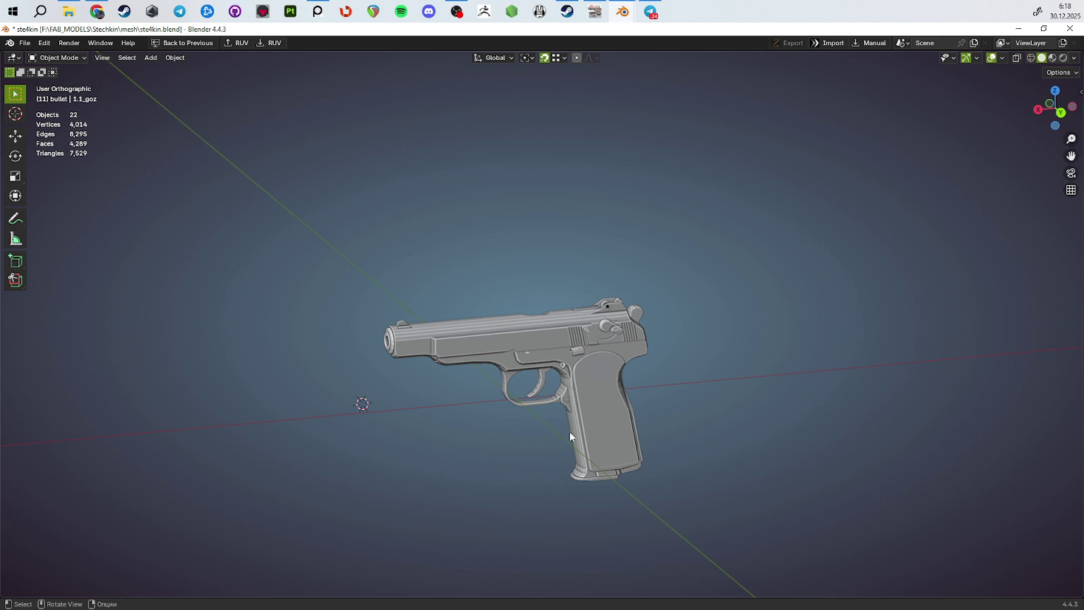
Orbit and zoom around the pistol to inspect it from the side
drag(664, 382, 770, 459)
scroll(up, 3)
scroll(down, 3)
drag(608, 286, 776, 310)
key(alt+Tab)
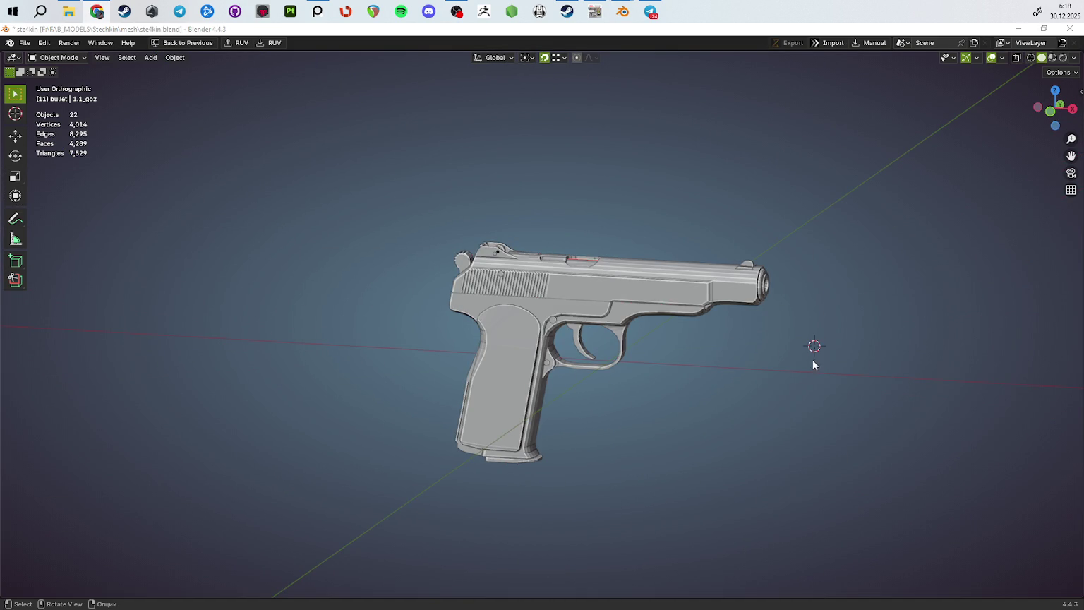
scroll(up, 3)
scroll(up, 3)
scroll(down, 3)
drag(757, 347, 692, 354)
Isolate the pistol slide in Local View and move it into new collection 1.0_goZ
click(523, 295)
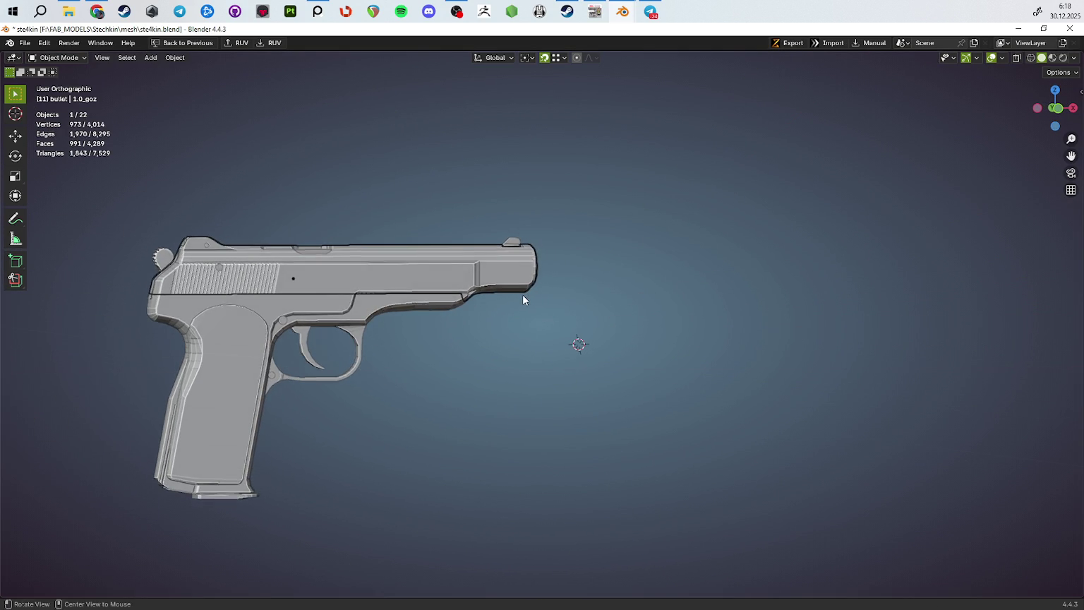
key(KP_Divide)
drag(522, 295, 529, 355)
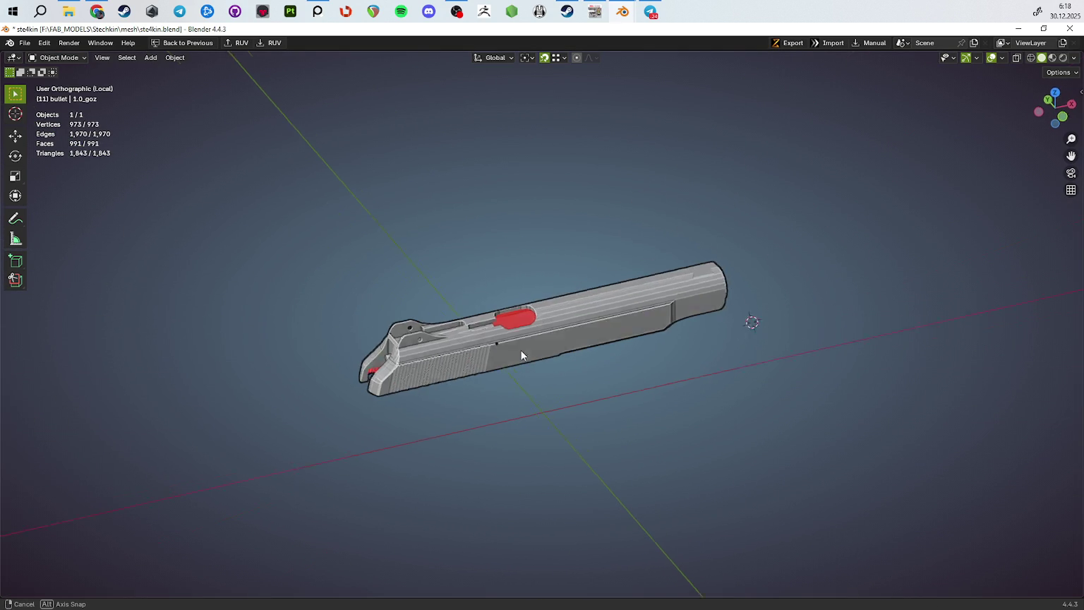
key(alt+a)
text(1)
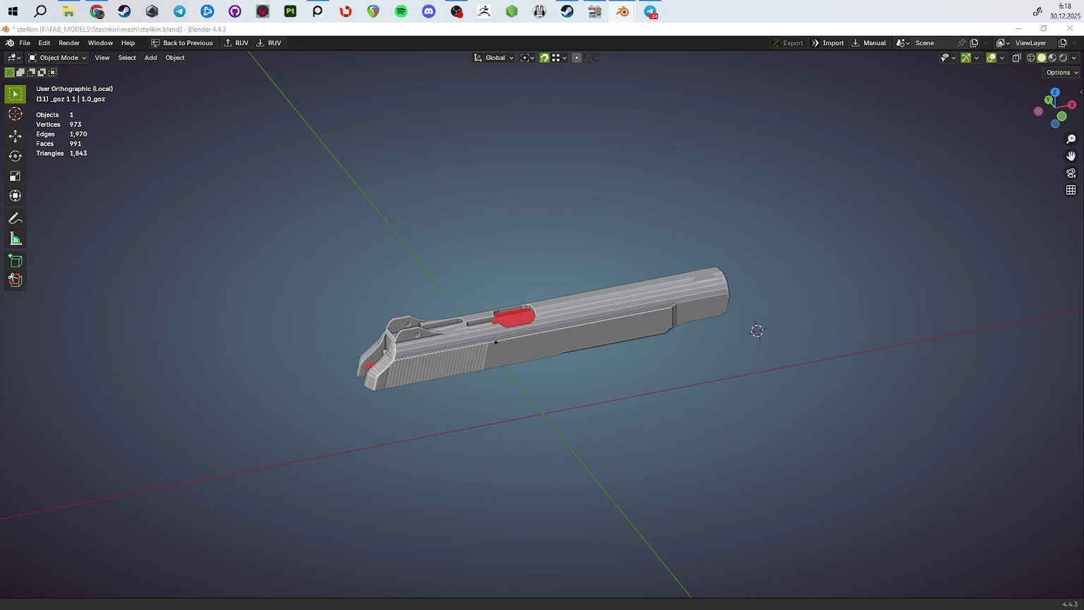
text(1.0_goZ)
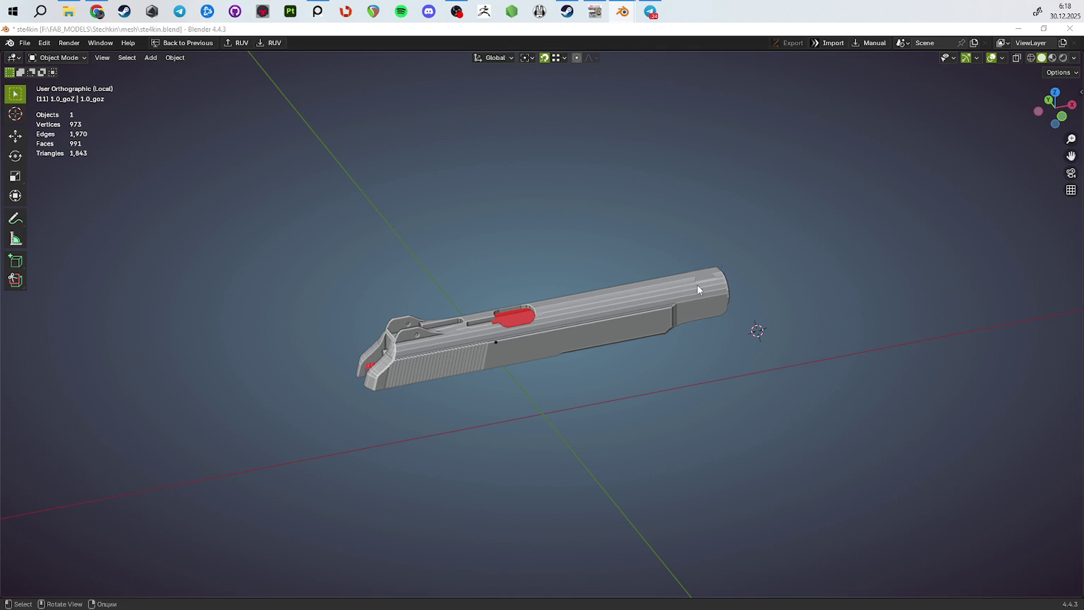
Toggle the slide in and out of Edit Mode to inspect its mesh
scroll(up, 3)
key(Tab)
drag(607, 423, 634, 470)
key(Tab)
scroll(up, 3)
key(Tab)
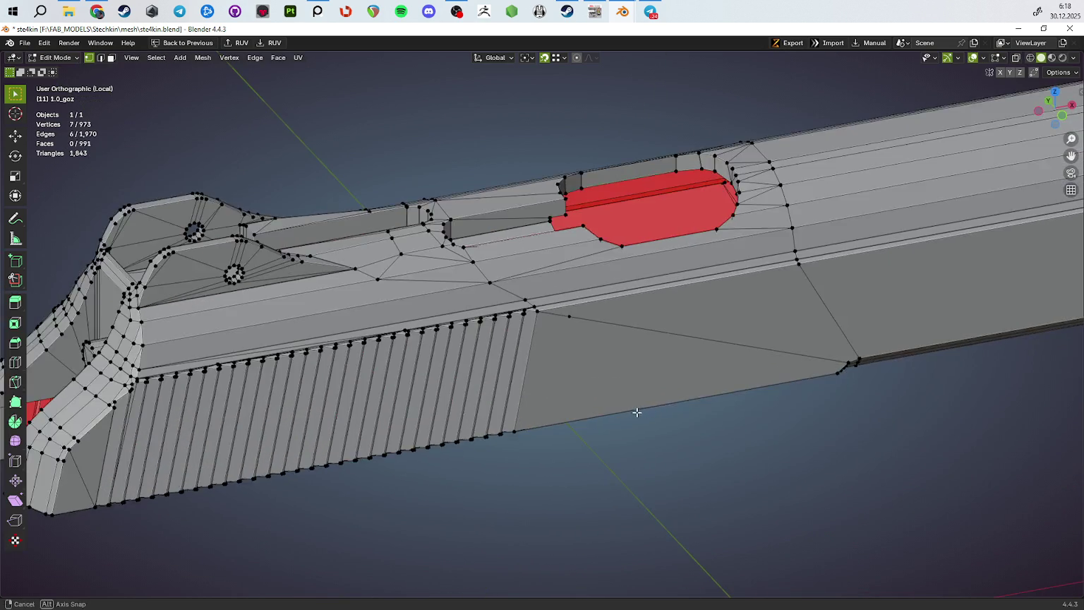
drag(646, 411, 730, 412)
key(Tab)
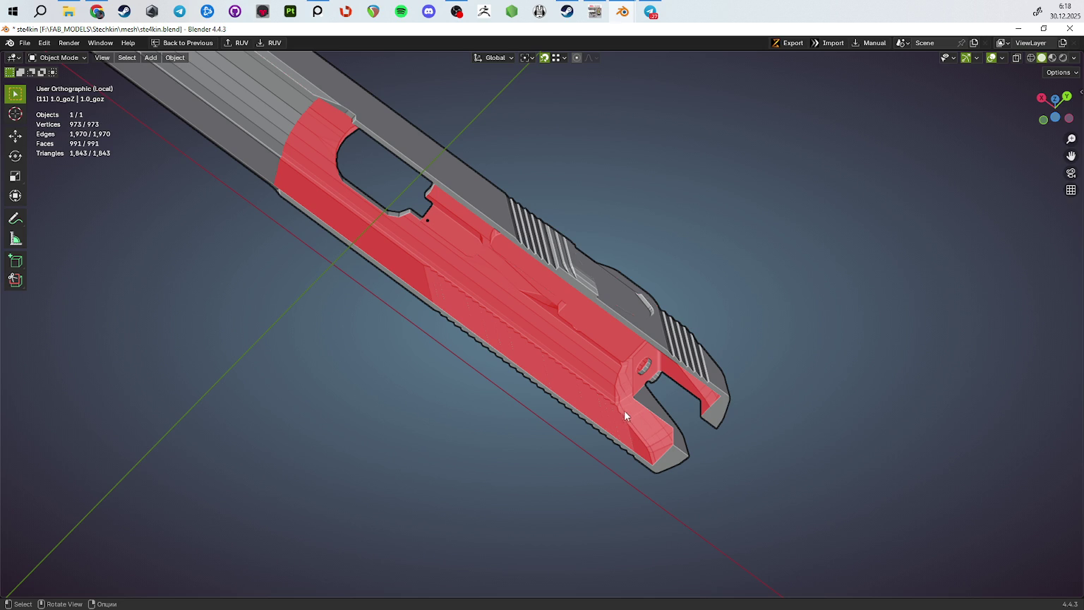
In Edit Mode, select the linked ejection port wall geometry on the slide
drag(611, 361, 708, 400)
key(Tab)
scroll(up, 3)
drag(681, 385, 749, 330)
key(2)
key(ctrl+l)
drag(860, 297, 682, 327)
Add the remaining slot end, side and grey faces to the selection
click(790, 269)
click(754, 250)
click(773, 219)
click(810, 206)
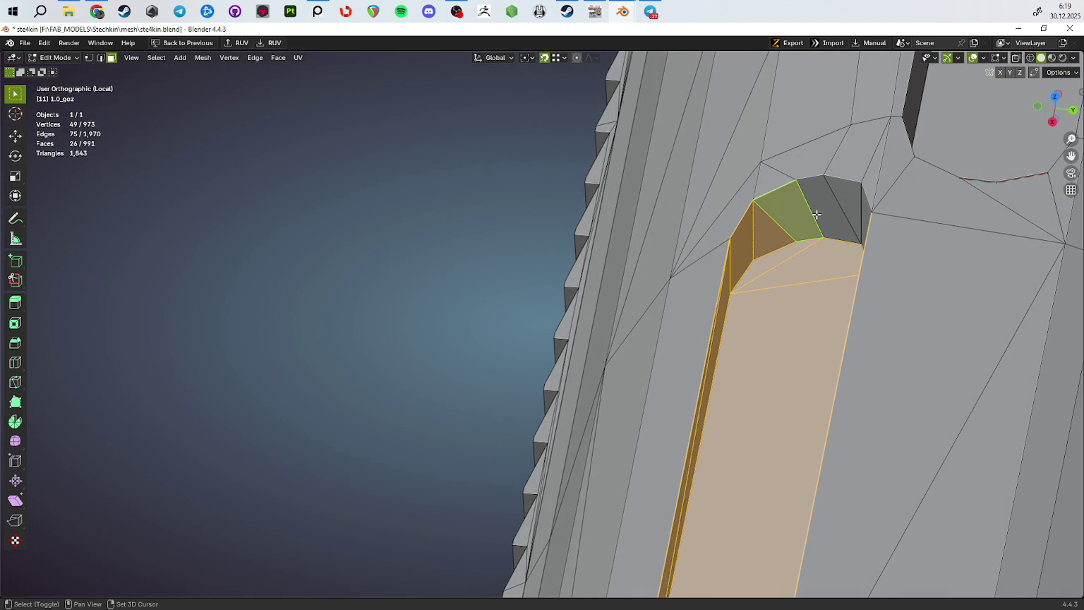
click(841, 211)
drag(842, 211, 479, 261)
click(457, 201)
drag(457, 201, 473, 261)
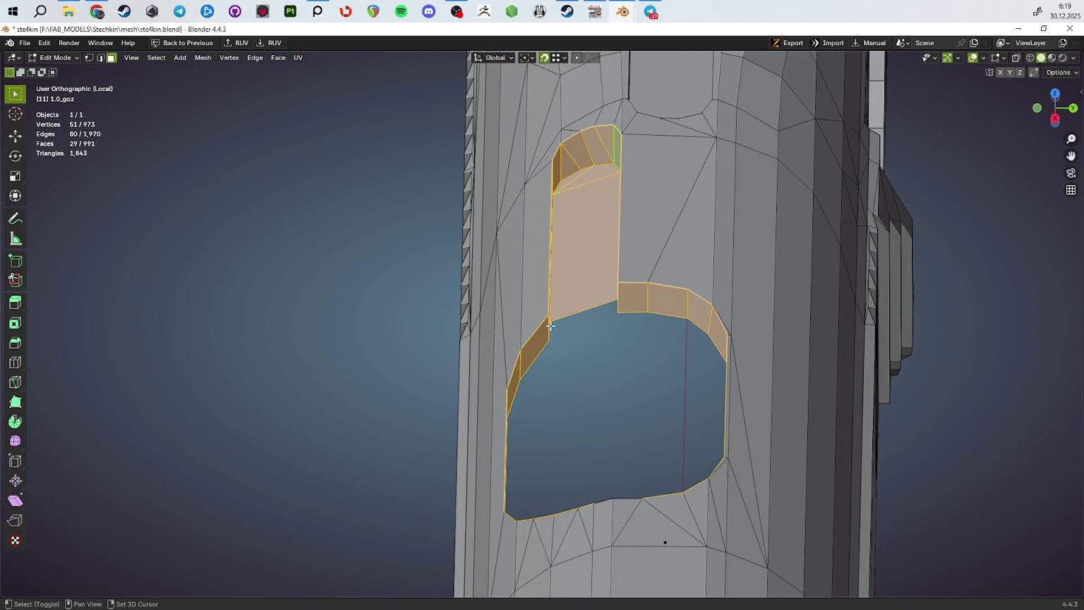
Duplicate the slot faces in place and separate them off as a trial
key(shift+d)
key(Escape)
drag(550, 326, 566, 344)
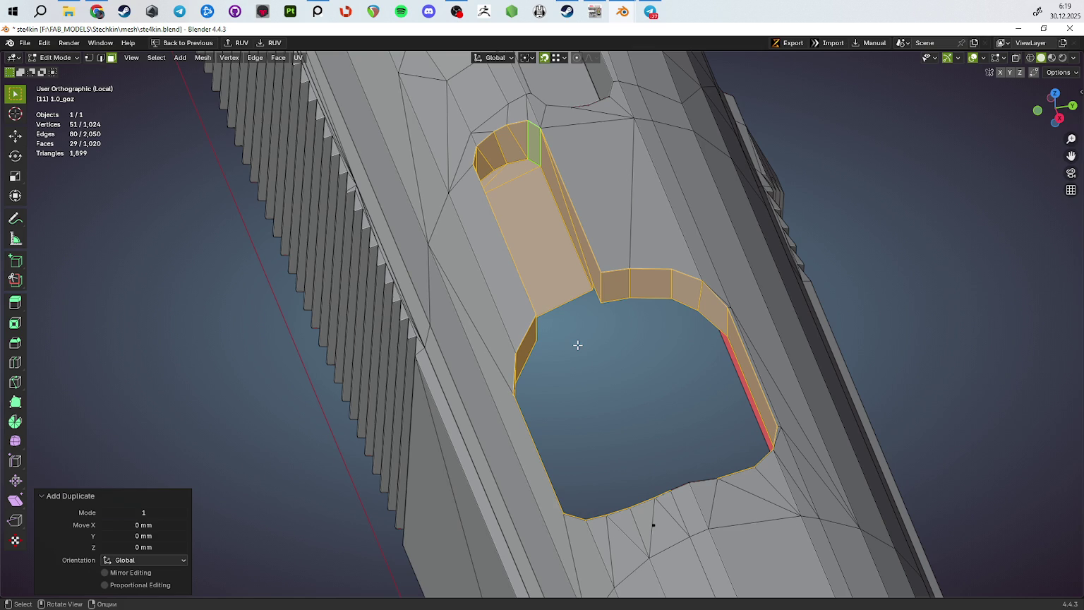
key(p)
click(577, 346)
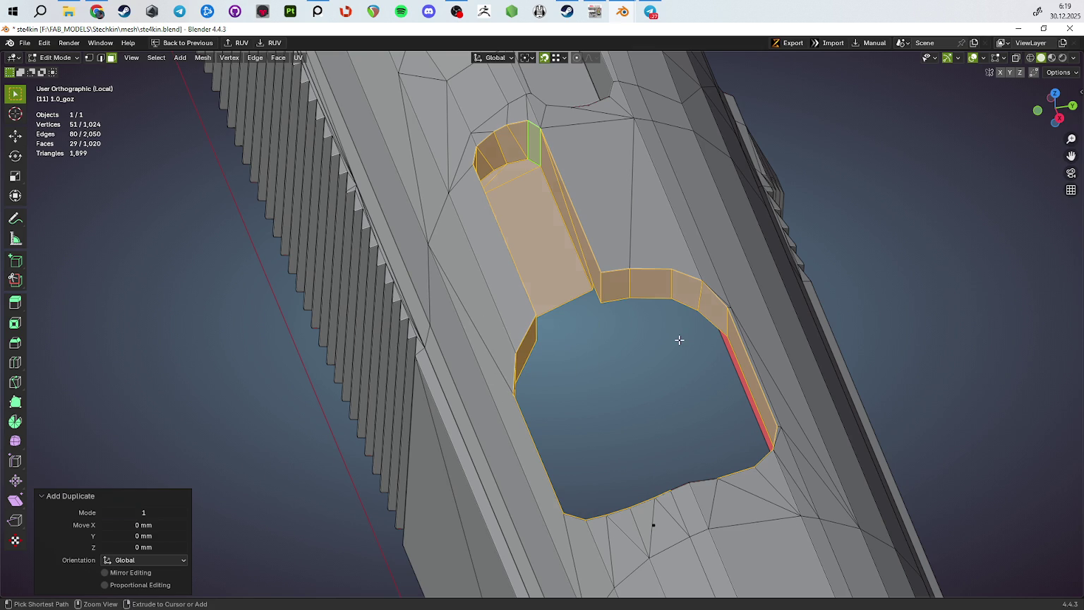
Check the slide in Object Mode, return to the slot selection, then exit Edit Mode
key(Tab)
drag(678, 339, 667, 435)
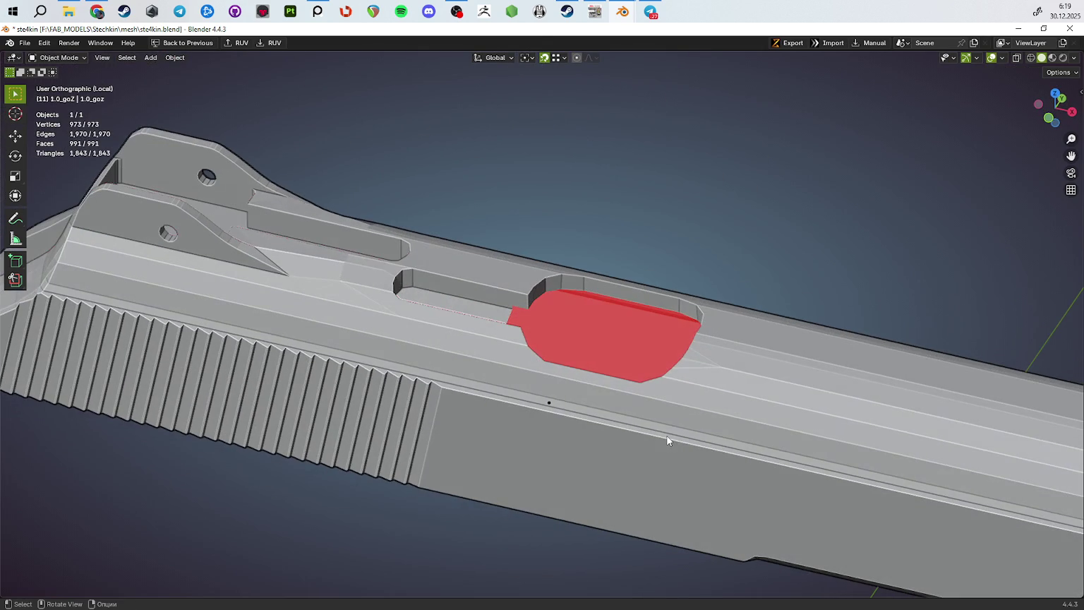
key(Tab)
key(g)
key(Escape)
key(Tab)
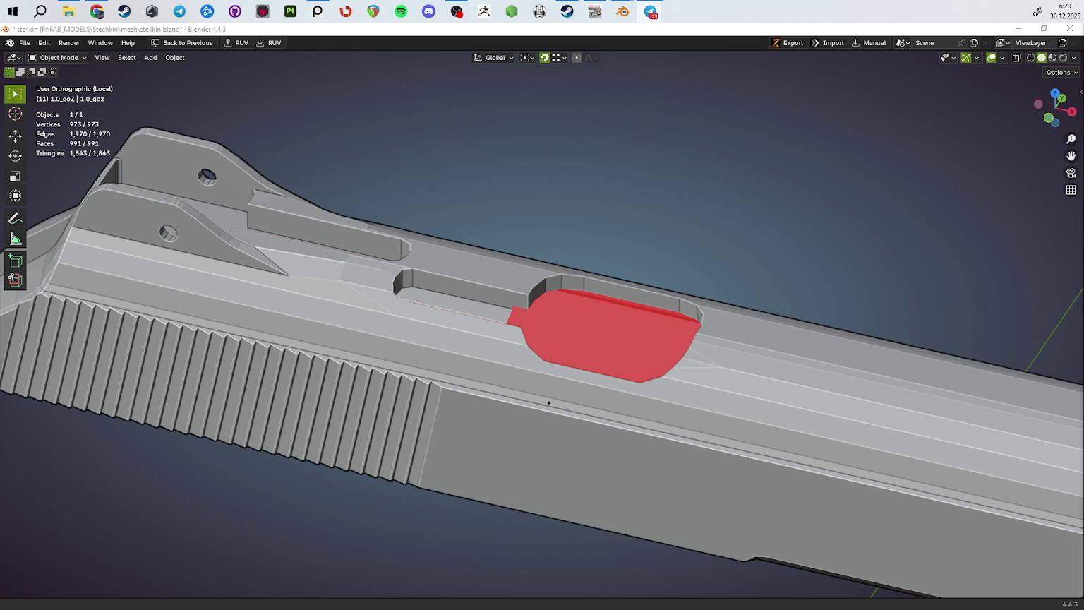
key(super)
key(super)
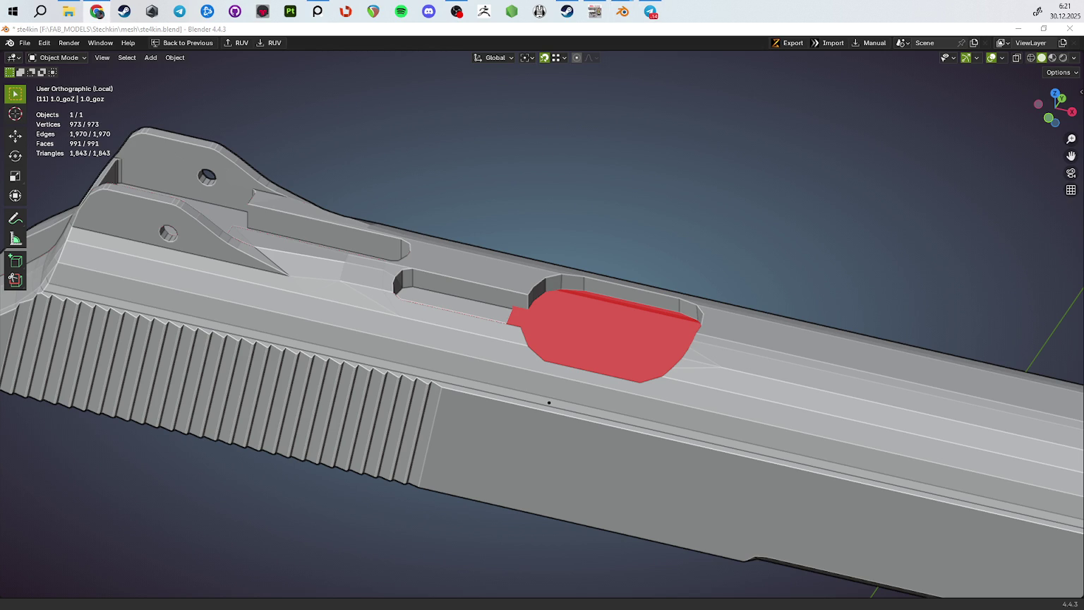
drag(733, 471, 759, 364)
Duplicate the whole slide in place as a backup and save the file
scroll(down, 3)
key(shift+d)
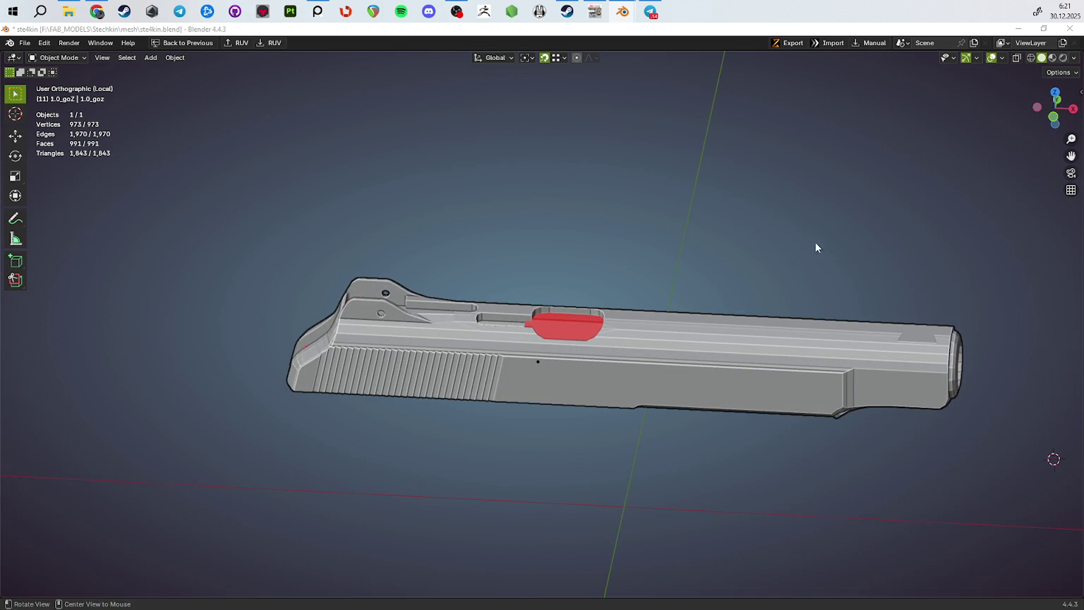
drag(861, 241, 744, 286)
key(Escape)
key(ctrl+s)
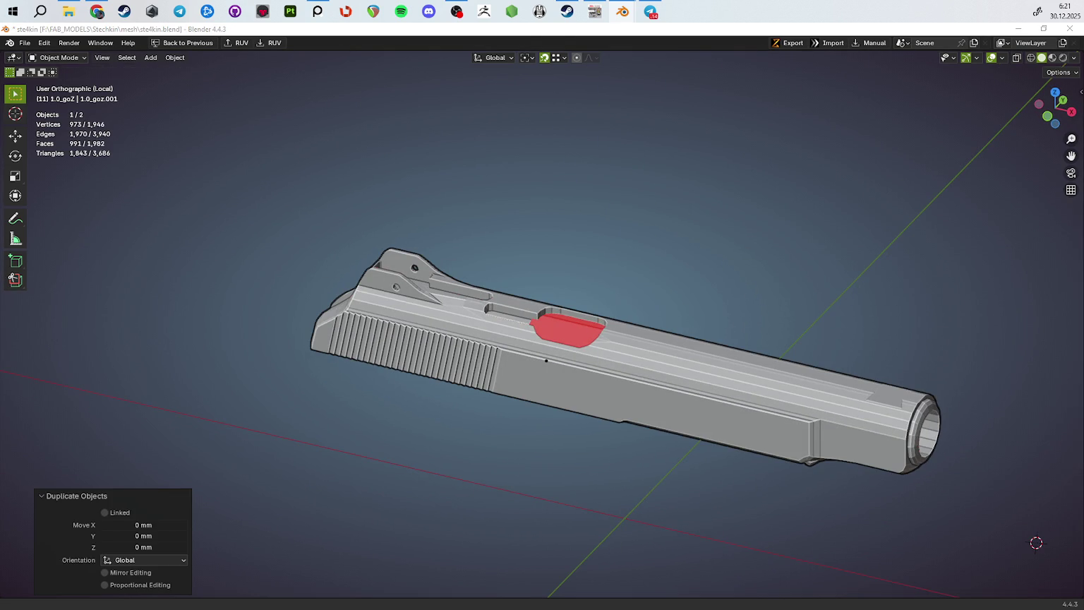
Rename the backup copy to 1.0_start and hide it
key(F2)
text(start)
key(Return)
key(F2)
text(1.0_start)
key(Return)
key(h)
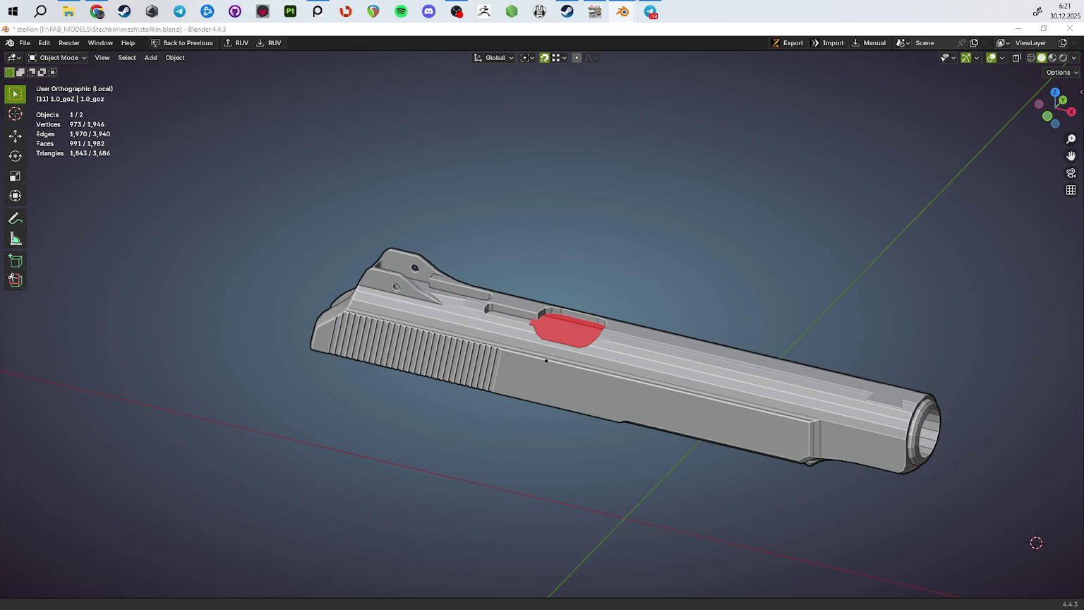
Duplicate the original slide's slot wall faces and separate them into their own object
key(Tab)
drag(781, 263, 676, 271)
scroll(up, 3)
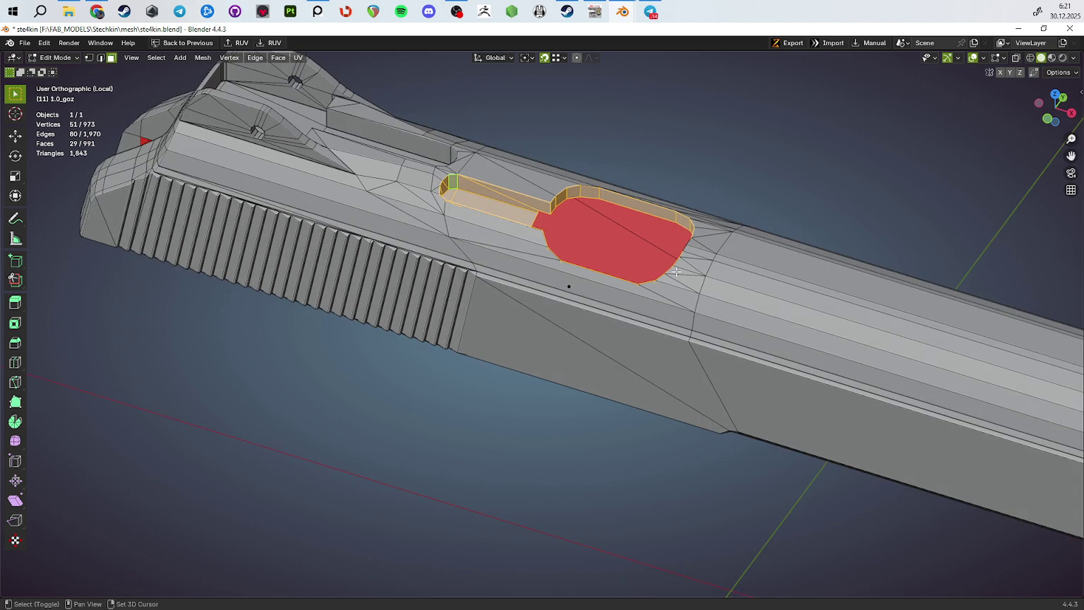
key(shift+d)
key(Escape)
key(p)
click(676, 270)
key(Tab)
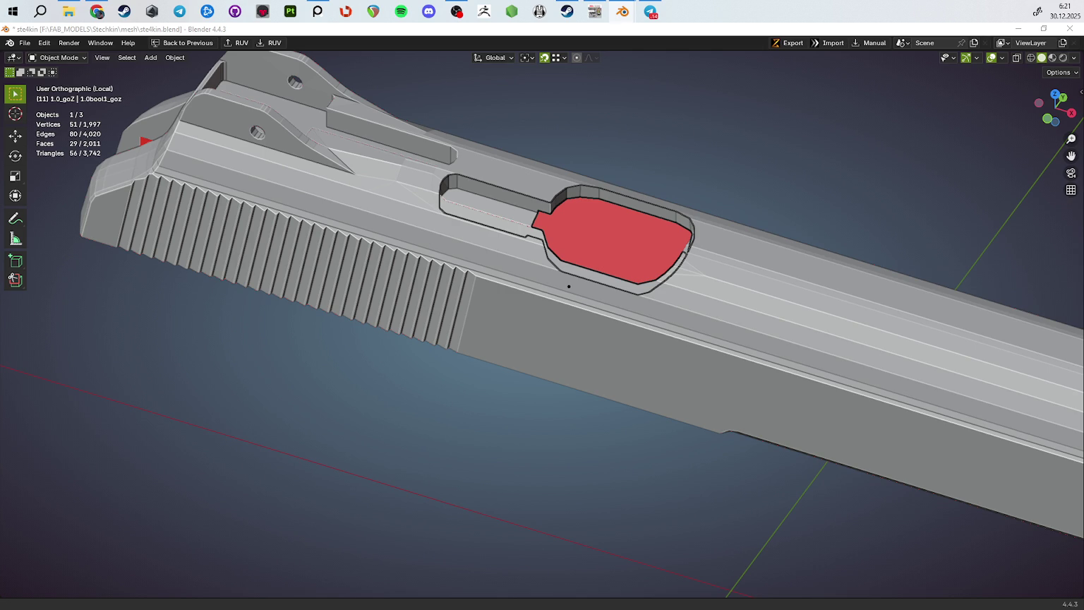
Enter Edit Mode on the separated slot piece and orbit to inspect it
key(Tab)
drag(726, 292, 595, 262)
scroll(up, 3)
In edge mode, select the rim edge loop, then a single edge at the slot end
key(2)
click(580, 203)
drag(580, 203, 551, 303)
scroll(up, 3)
scroll(up, 3)
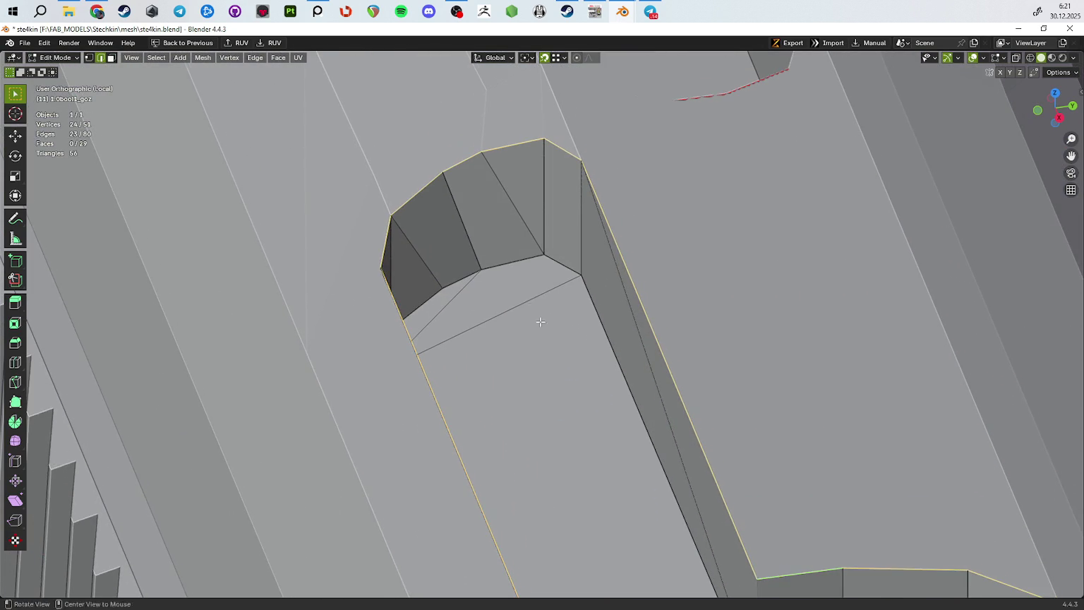
click(510, 213)
Check the slot piece among all objects from the front view, then isolate it again
key(KP_Divide)
drag(568, 252, 484, 181)
scroll(down, 3)
key(KP_1)
key(Home)
key(KP_Divide)
scroll(up, 3)
Knife a vertical edge across the red face, then remove it and undo
click(505, 207)
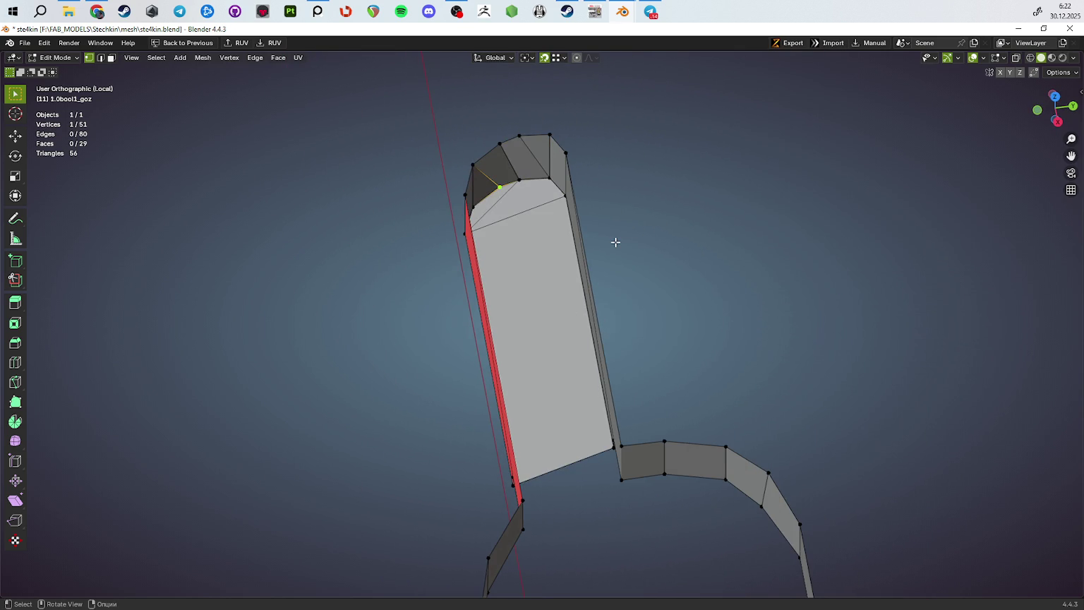
scroll(up, 3)
scroll(up, 3)
drag(607, 341, 594, 294)
key(k)
click(590, 136)
click(590, 304)
key(Return)
key(ctrl+x)
key(ctrl+z)
key(j)
Join two vertices with an edge and dissolve the selected geometry
click(540, 321)
key(j)
key(ctrl+x)
drag(573, 240, 563, 316)
key(ctrl+z)
key(ctrl+shift+z)
Give the slot piece flat shading in Object Mode
key(Tab)
right_click(563, 316)
click(541, 316)
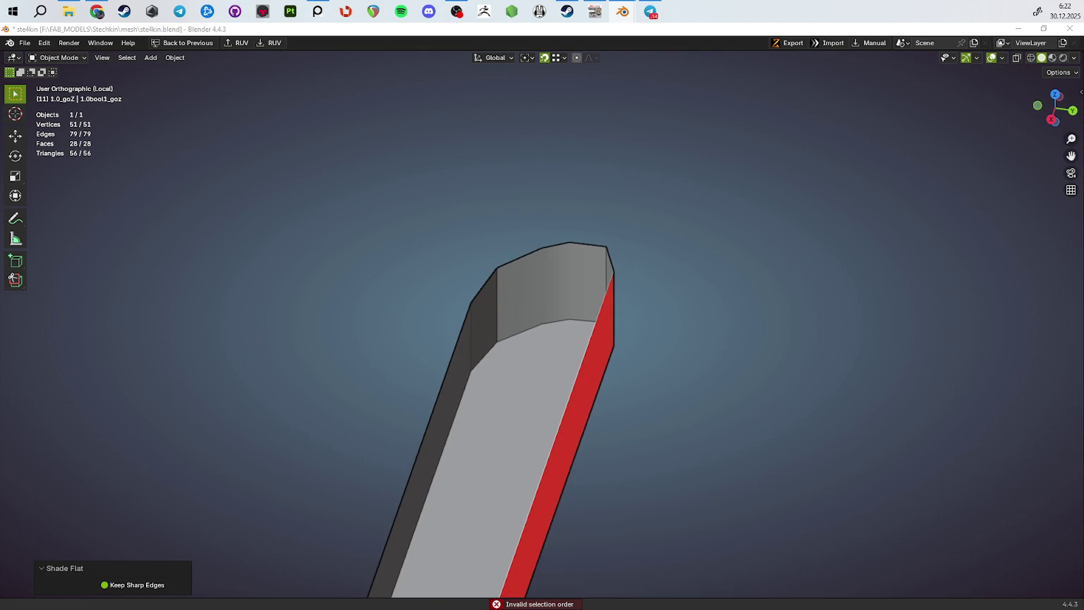
key(ctrl+z)
key(ctrl+shift+z)
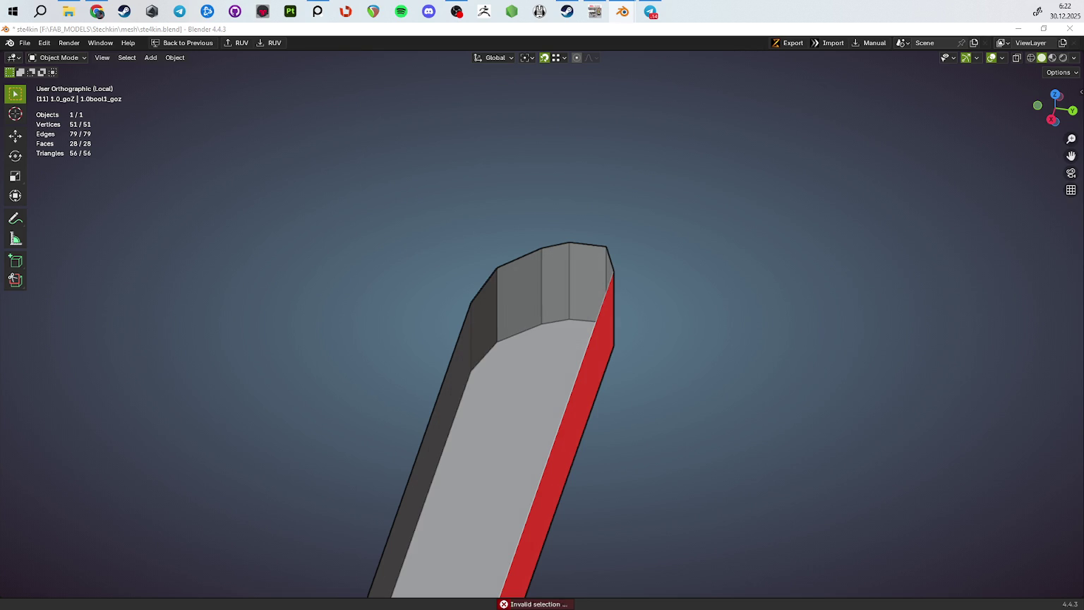
Dissolve the stray diagonal edge and join two opposite corner vertices with a new edge
key(Tab)
drag(629, 334, 416, 372)
key(ctrl+x)
key(1)
click(408, 368)
click(568, 328)
key(j)
Subdivide the top edge with a new middle vertex and slide it into place
drag(559, 360, 625, 234)
key(w)
key(shift+v)
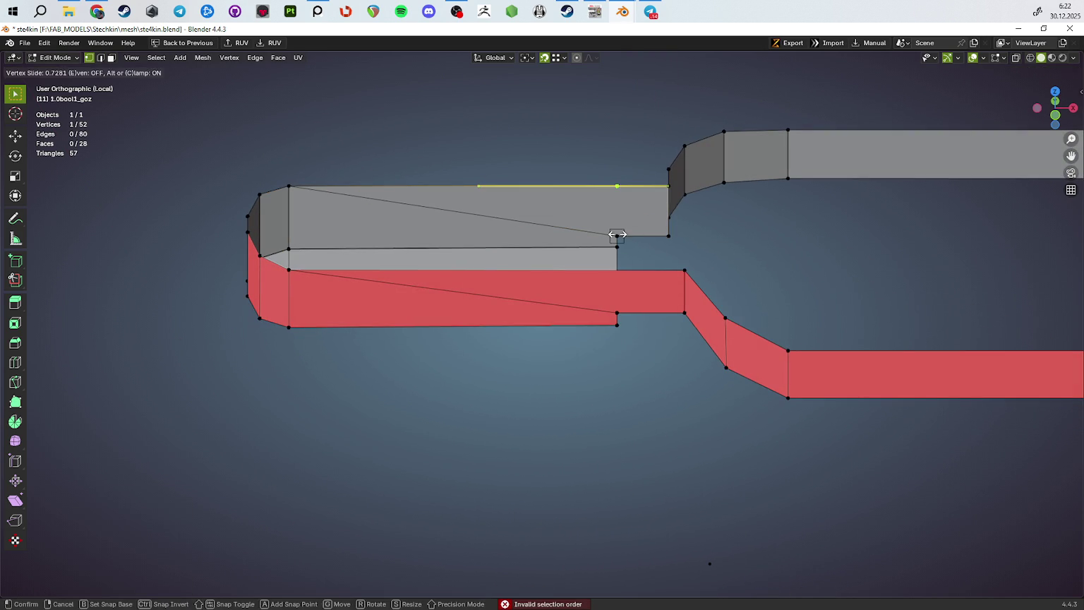
click(614, 234)
Split the red strip's top edge, slide the new vertex and connect it to the bottom vertex
drag(614, 234, 567, 286)
click(567, 284)
key(w)
key(shift+v)
click(577, 319)
click(577, 336)
key(j)
drag(577, 336, 530, 232)
Dissolve the top and red diagonal edges and add a loop cut at the left end
click(530, 232)
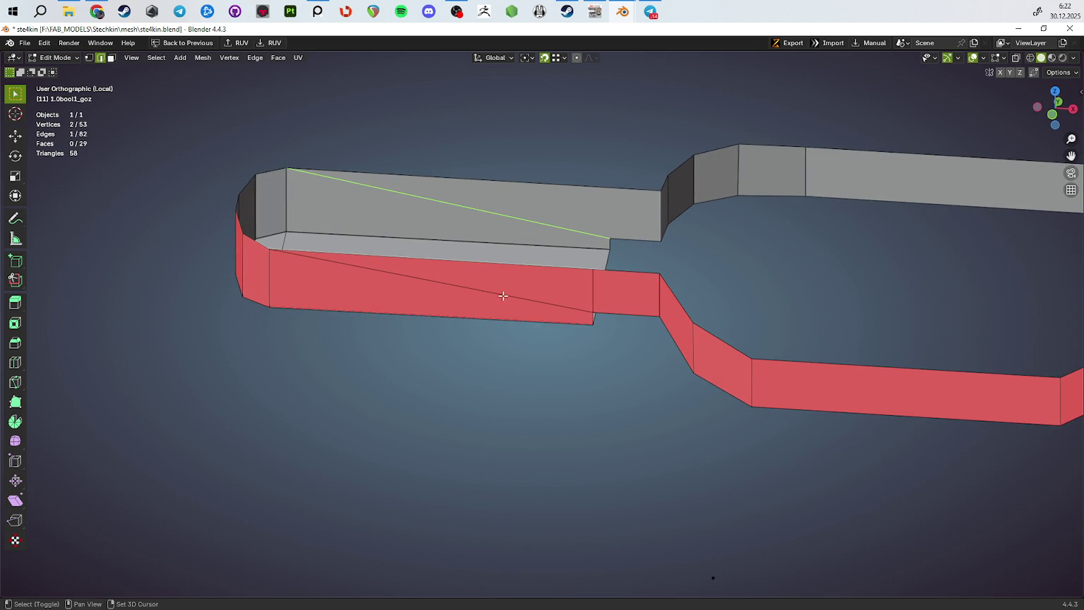
click(503, 295)
key(ctrl+x)
key(ctrl+r)
click(271, 283)
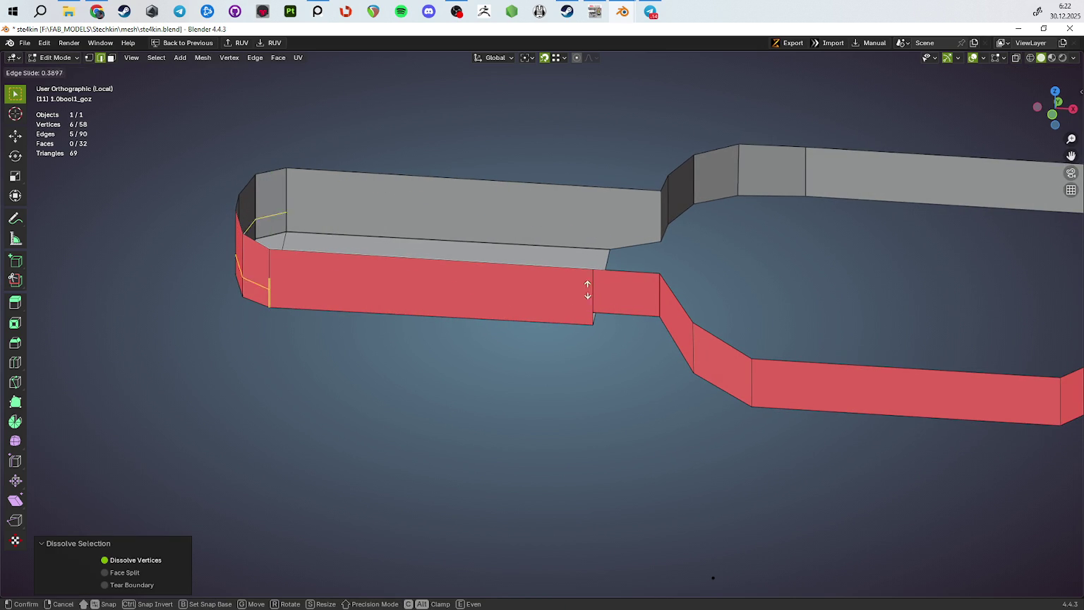
click(286, 302)
Connect vertices across the red face and join another vertex pair with an edge
click(270, 292)
click(592, 312)
key(j)
click(605, 248)
drag(593, 248, 546, 247)
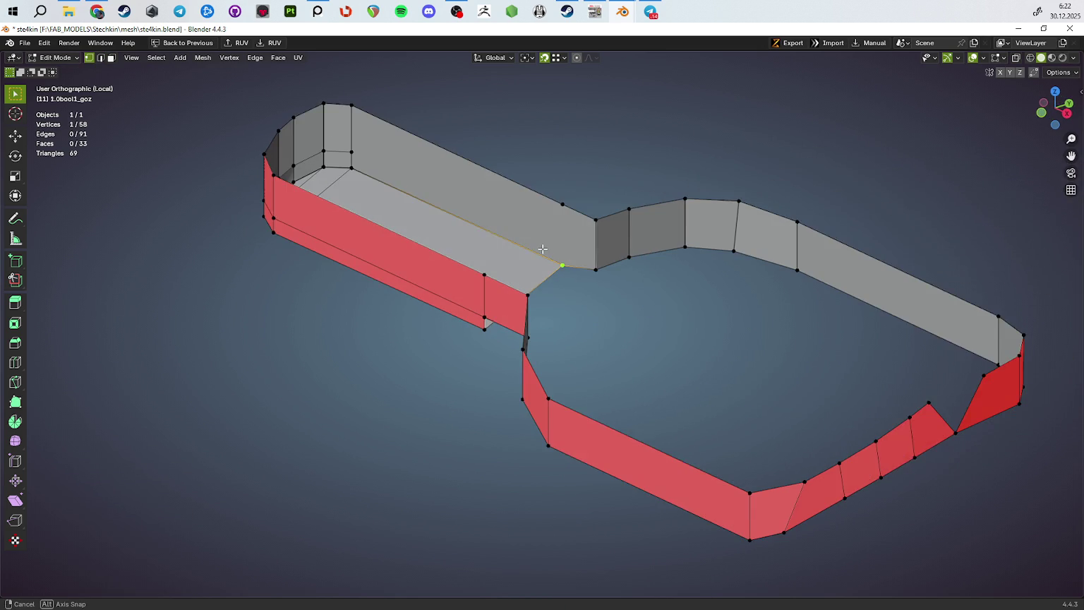
key(ctrl+r)
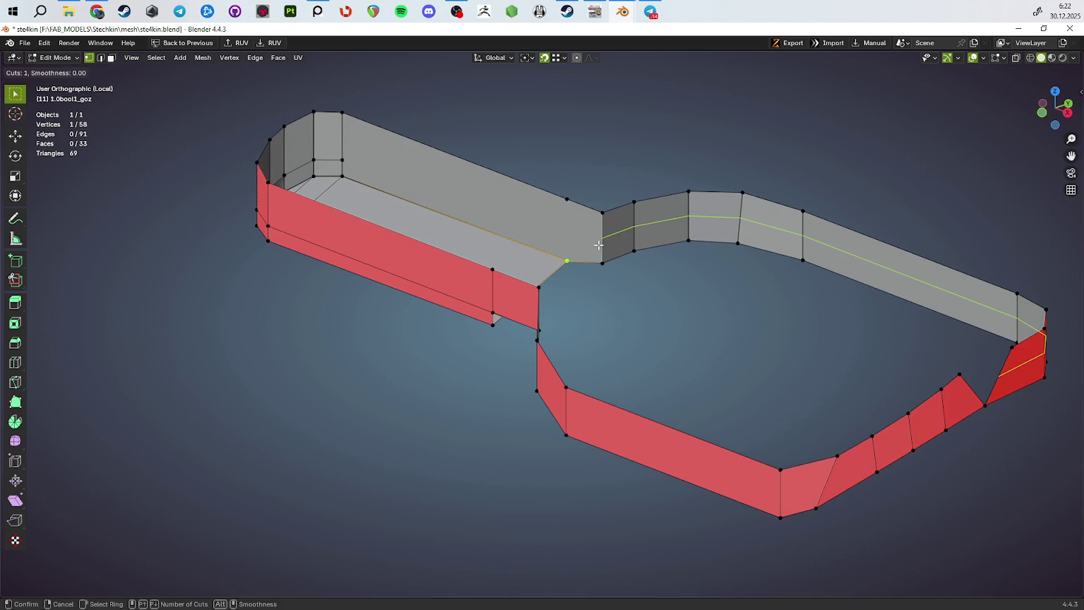
key(Escape)
drag(598, 244, 459, 228)
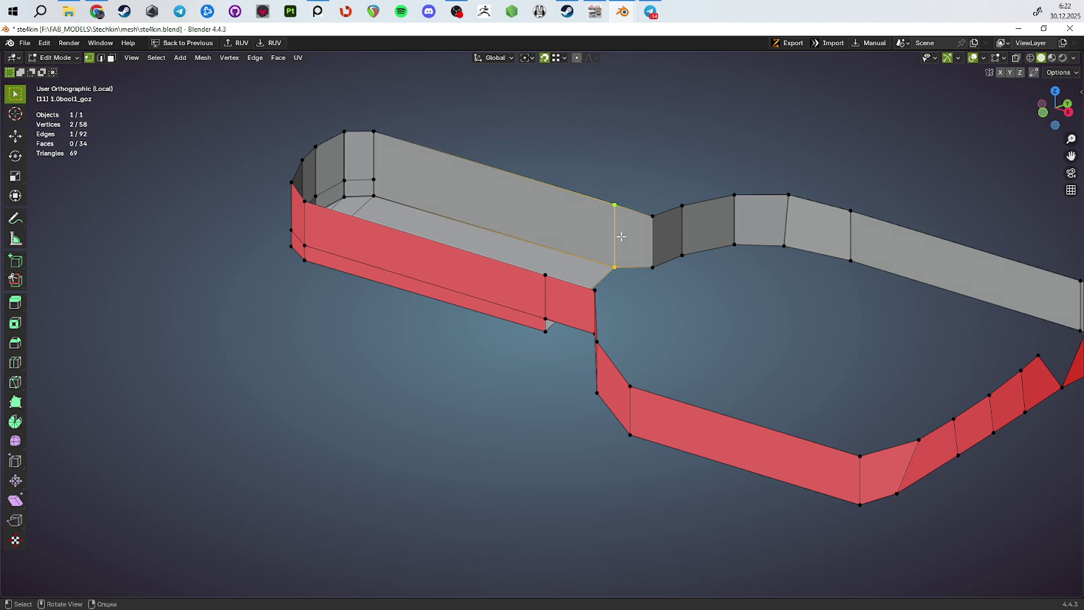
key(j)
drag(619, 235, 539, 267)
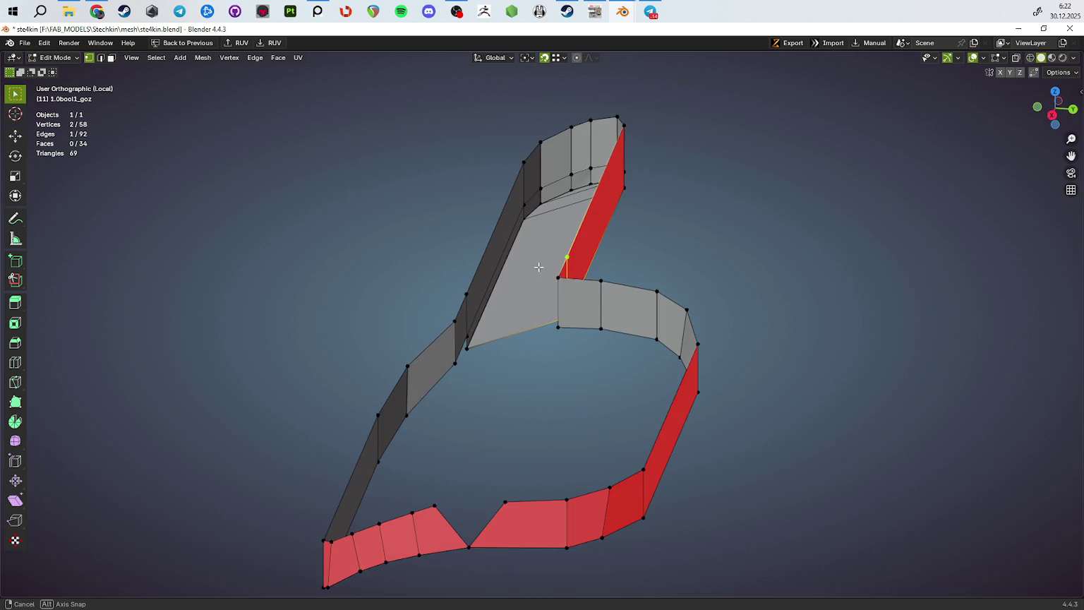
Select a shortest-path run of rim edges and edge-slide it along the port rim
drag(529, 200, 549, 140)
click(549, 140)
key(g)
key(g)
click(579, 231)
Try Merge by Distance on the whole mesh, then undo it
key(a)
key(m)
click(669, 400)
drag(685, 392, 617, 334)
key(ctrl+z)
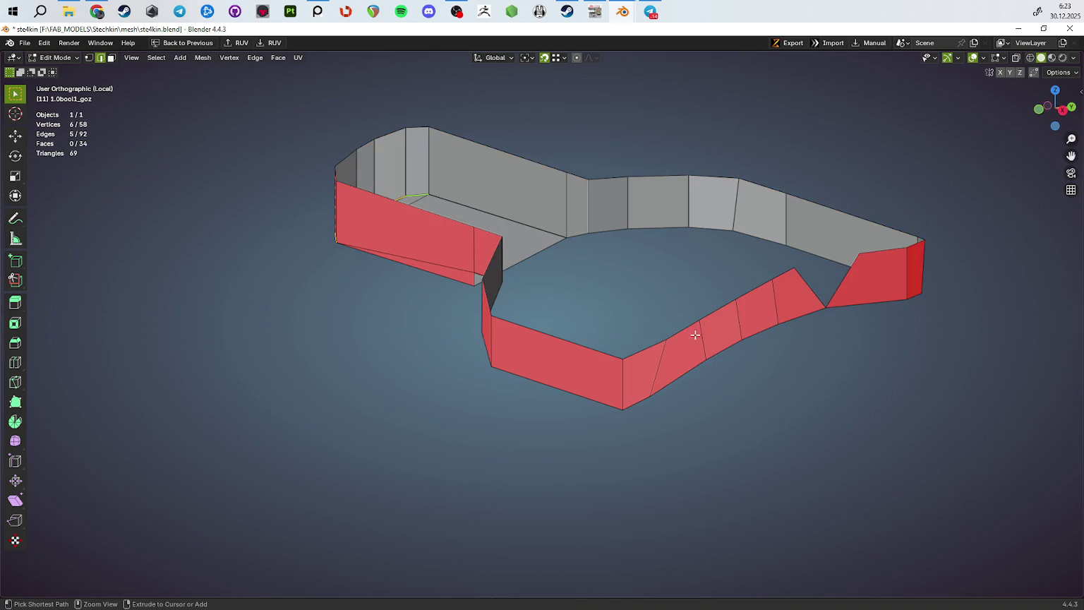
Switch to vertex mode and leave local view to see the port on the full slide
drag(766, 308, 752, 327)
key(1)
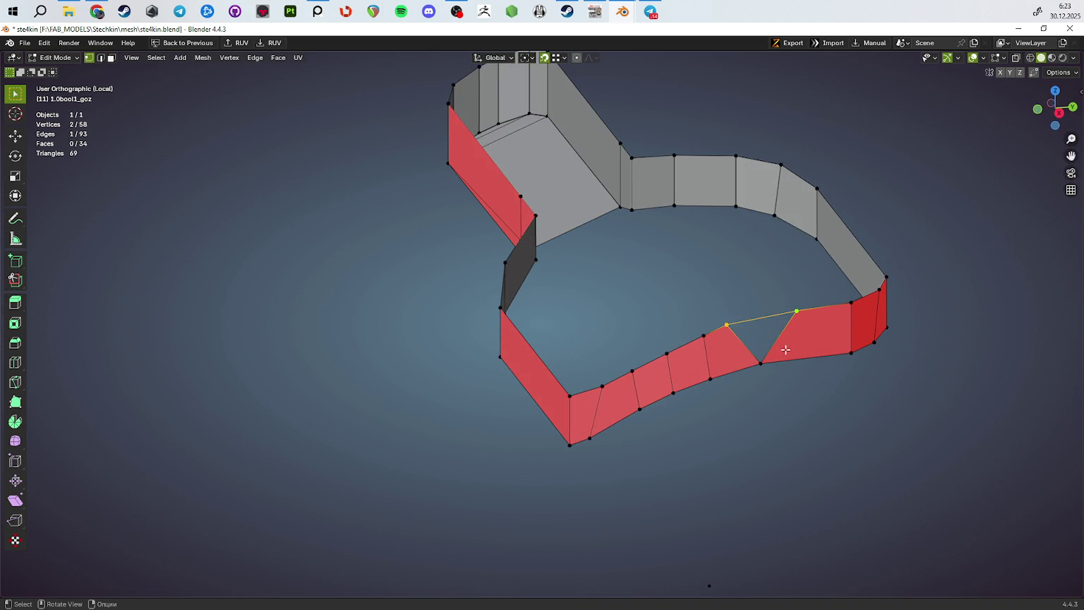
key(KP_Divide)
drag(778, 351, 592, 403)
scroll(up, 3)
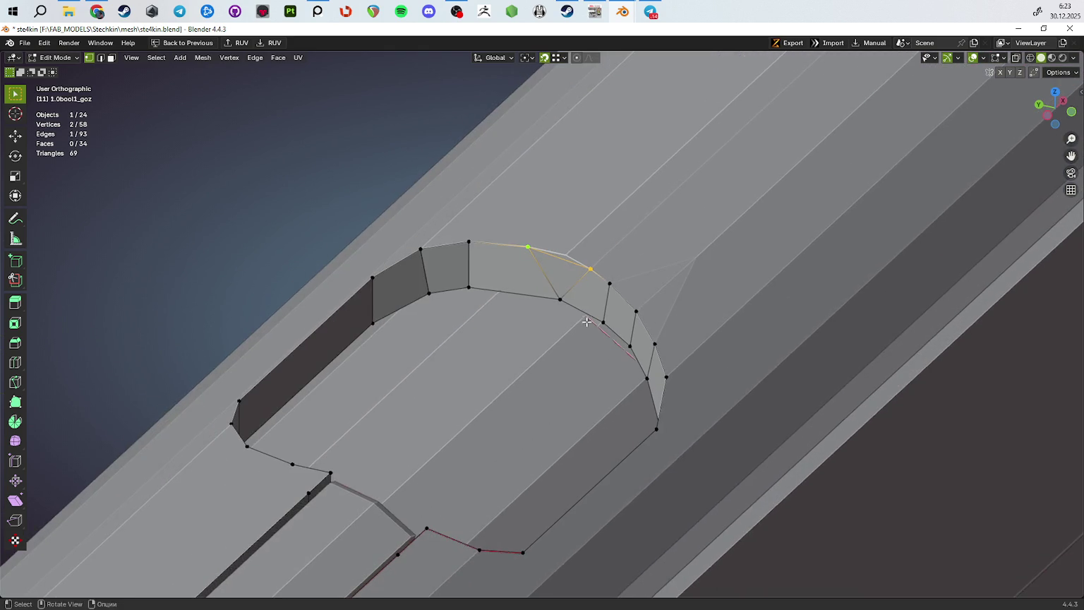
Frame the selection and move the middle rim vertex onto the corner vertex
drag(614, 318, 607, 352)
scroll(up, 3)
scroll(down, 3)
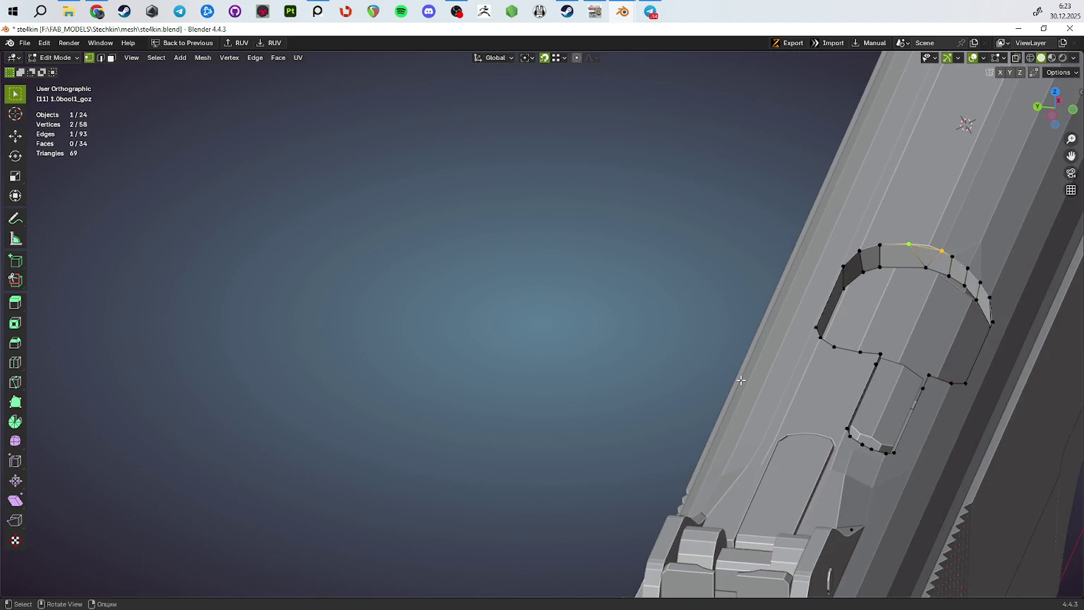
key(KP_Decimal)
click(544, 324)
key(g)
click(583, 300)
Join a second rim vertex and turn on X-ray, cancelling a trial move
drag(583, 300, 592, 337)
scroll(down, 3)
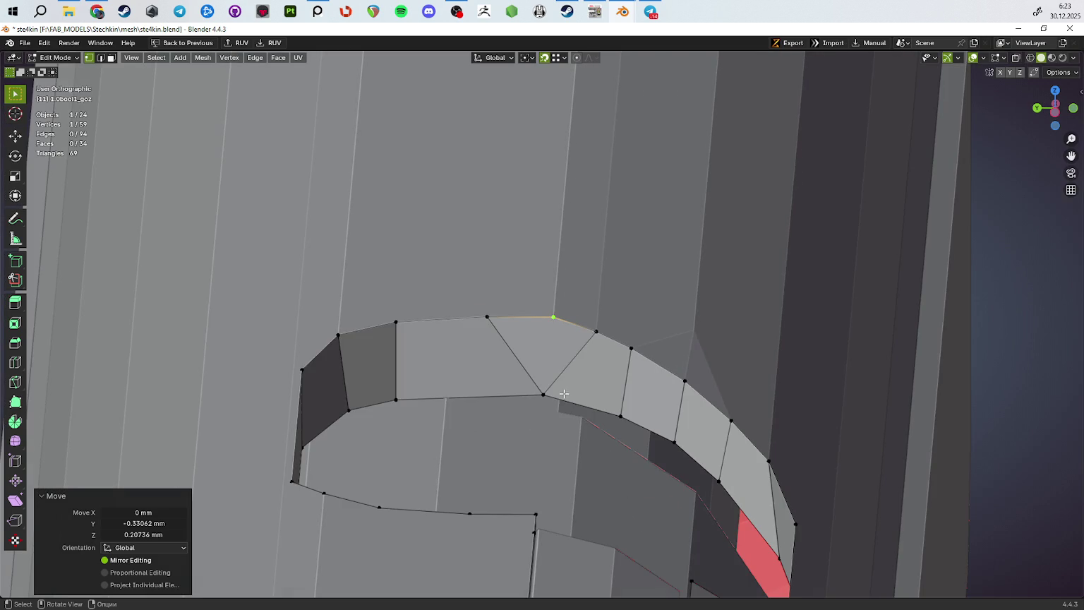
click(543, 395)
key(j)
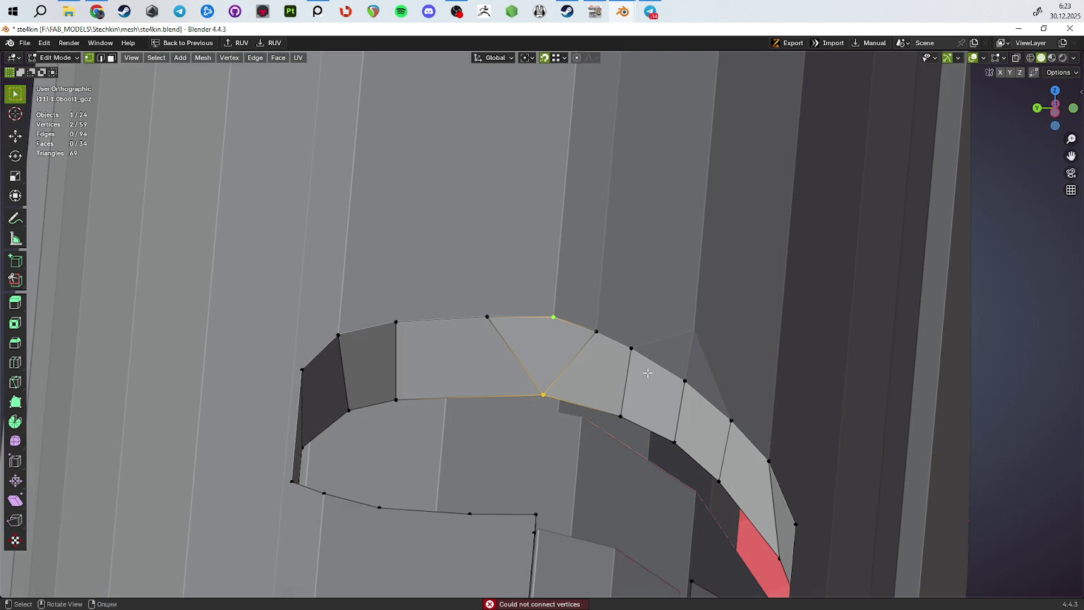
drag(579, 380, 570, 416)
key(g)
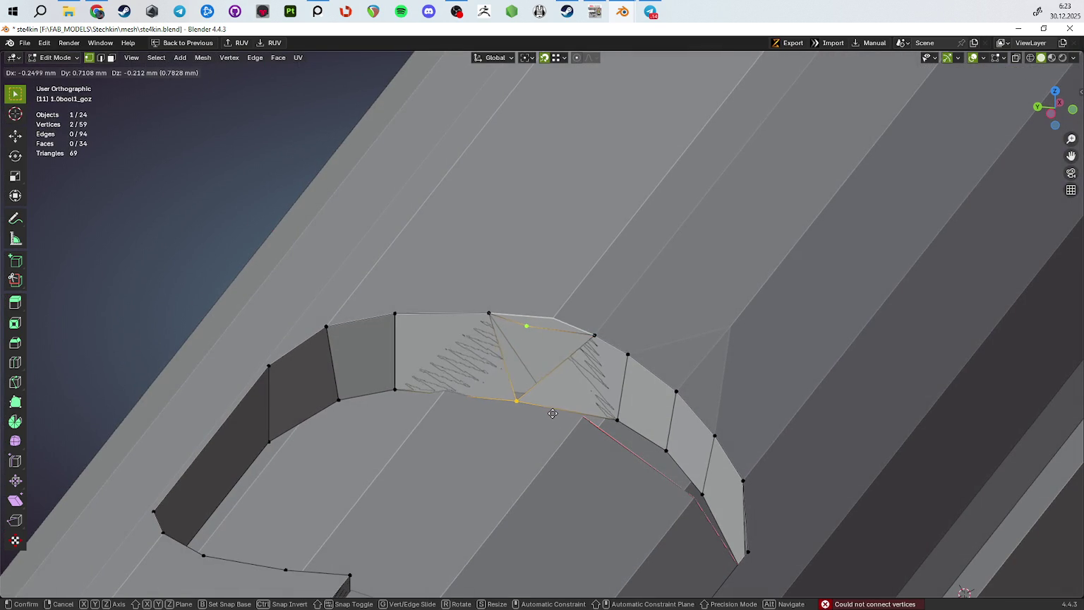
key(alt+z)
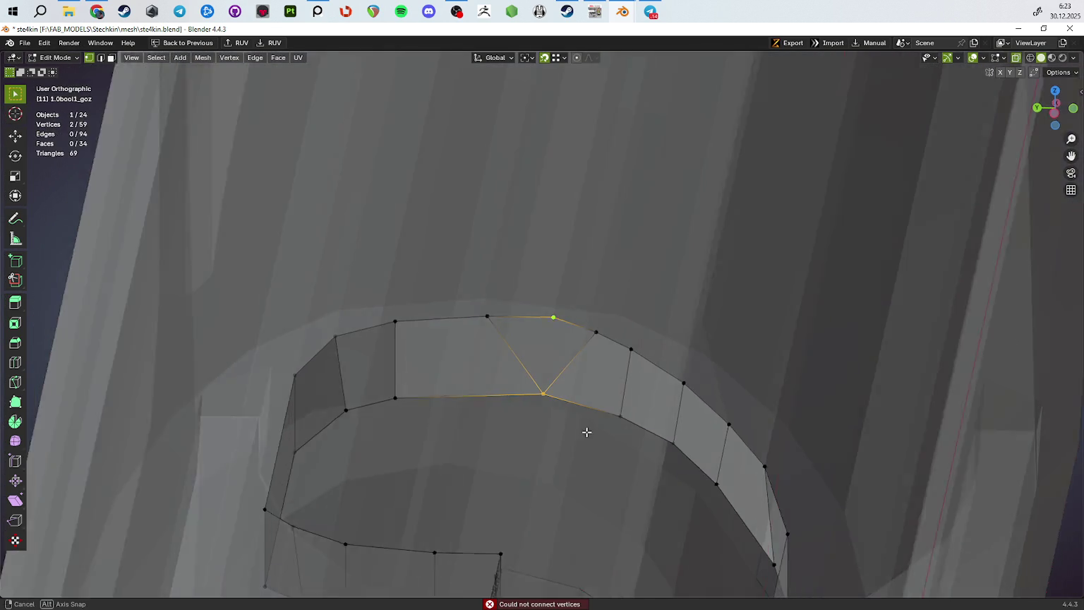
key(Escape)
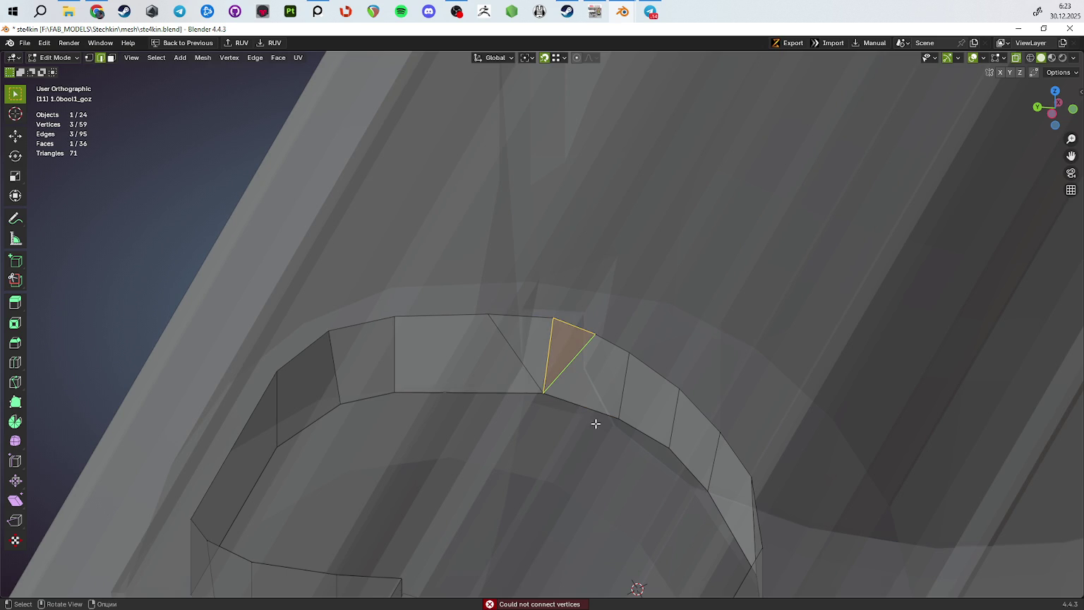
Dissolve the diagonal edges on the port rim
scroll(down, 3)
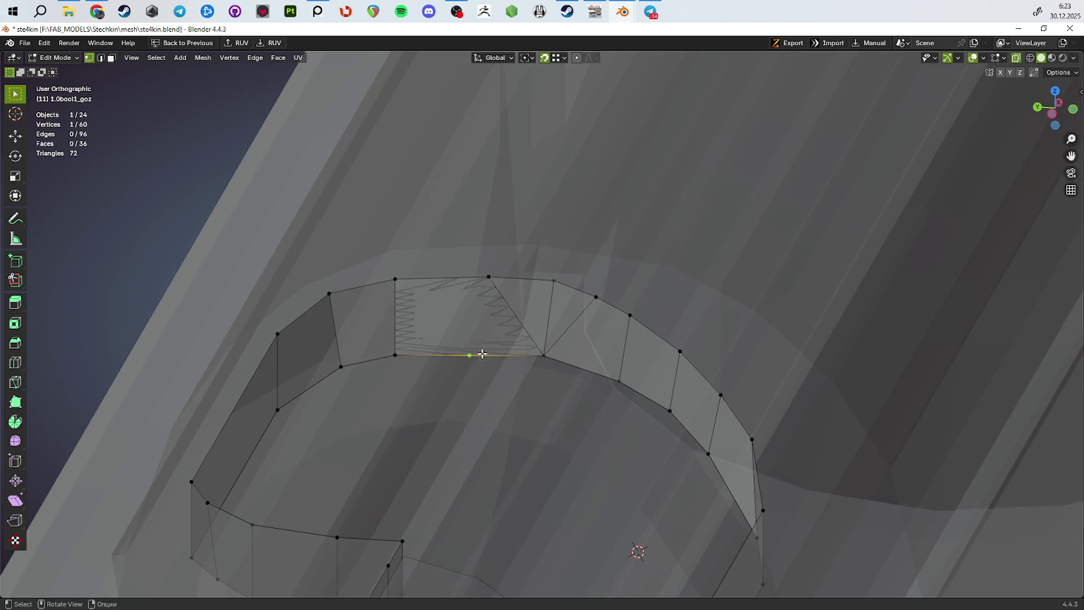
key(2)
click(523, 322)
key(ctrl+x)
key(ctrl+z)
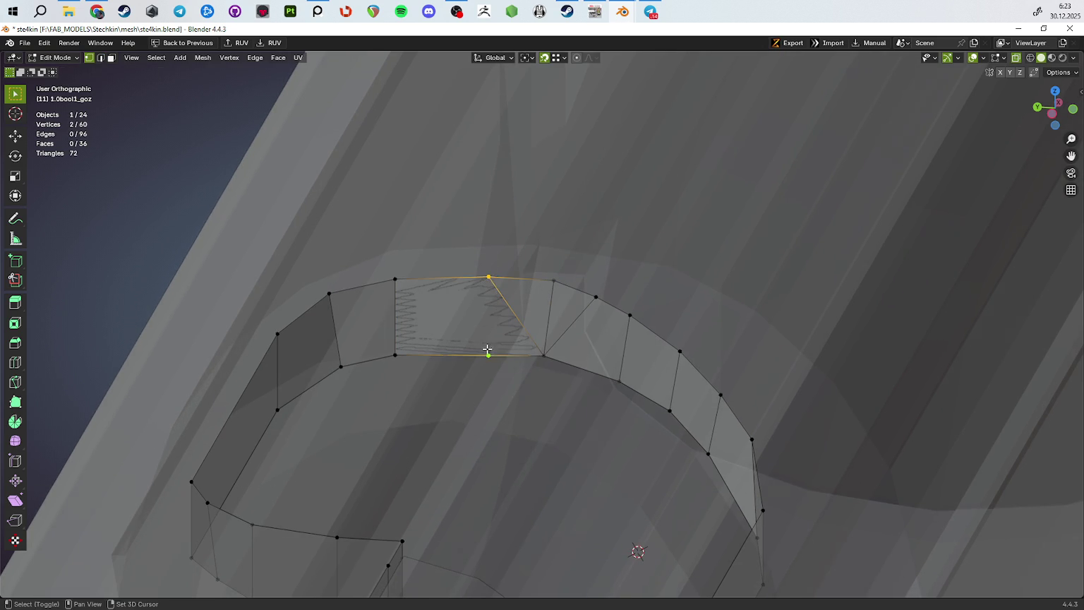
key(ctrl+x)
drag(552, 340, 592, 363)
key(ctrl+z)
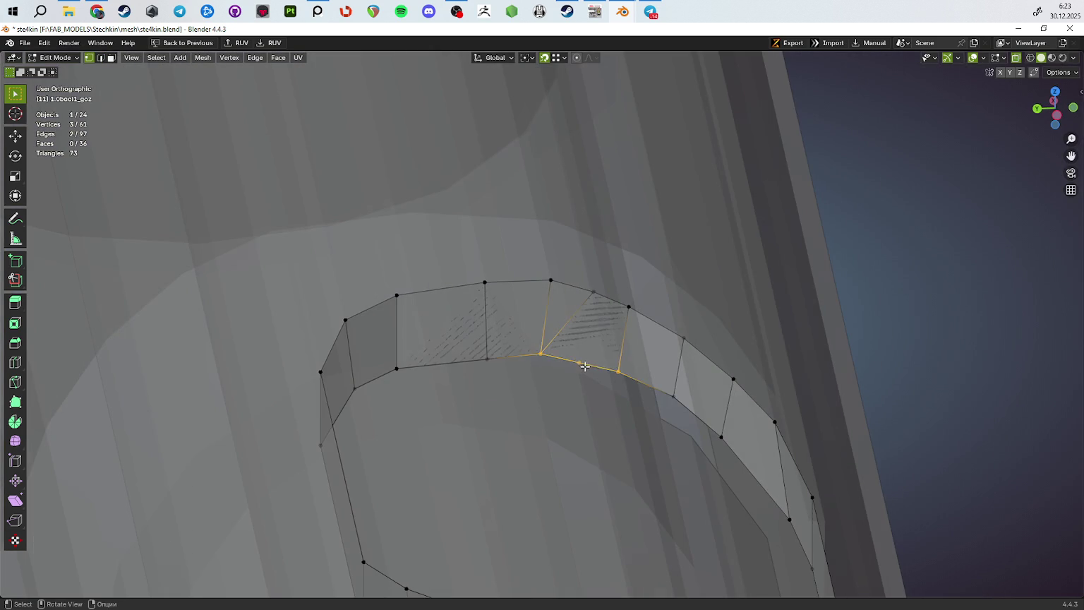
key(ctrl+x)
drag(622, 368, 513, 426)
Move a rim vertex onto the top vertex, then shift it 0.25533 mm along X
click(445, 318)
key(g)
key(y)
click(441, 291)
key(g)
key(x)
click(441, 291)
Isolate the boolean mesh in local view and return to Object Mode
drag(504, 337, 446, 391)
key(KP_Divide)
key(Tab)
key(Tab)
Select the outline edge loop and raise it 2.5916 mm along Z
key(2)
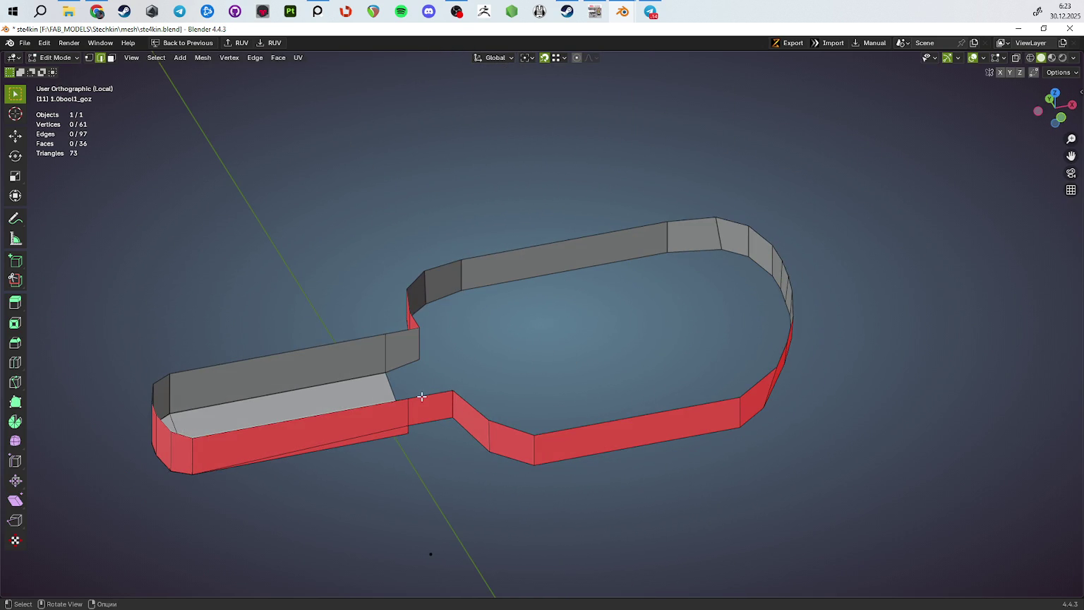
click(363, 405)
drag(408, 435, 433, 333)
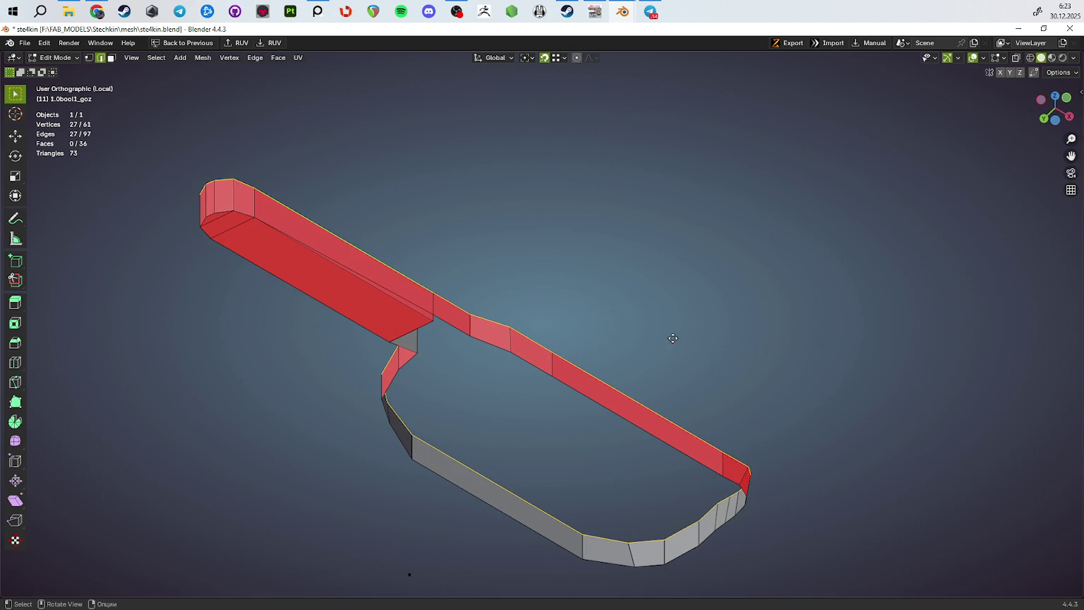
key(g)
key(z)
click(677, 317)
drag(636, 327, 500, 407)
Extrude the lower outline loop 4.558 mm straight down along Z
click(429, 382)
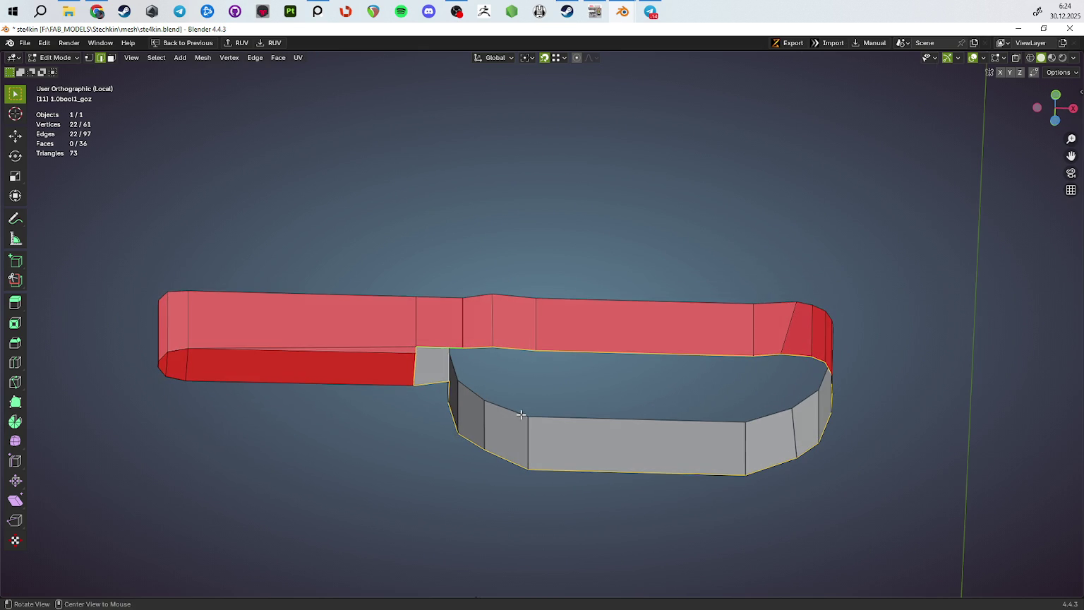
drag(616, 437, 627, 472)
key(e)
key(z)
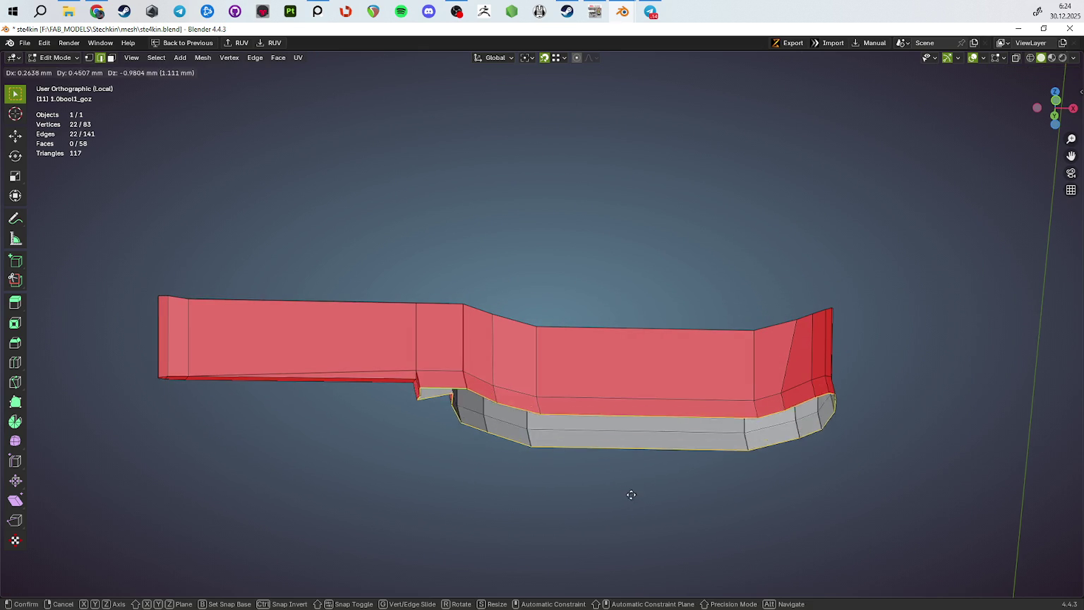
click(630, 537)
drag(559, 513, 564, 357)
scroll(up, 3)
drag(349, 462, 570, 427)
Flatten the selected loop to zero height with S Z 0 and recalculate normals outward
key(2)
key(s)
key(z)
key(0)
key(Return)
scroll(down, 3)
key(a)
key(shift+n)
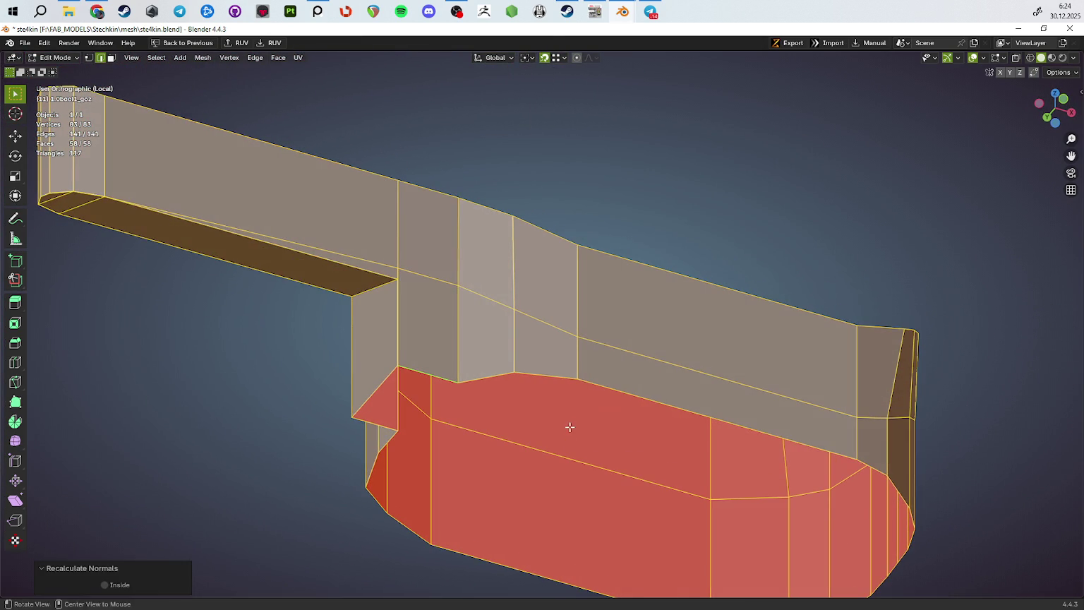
Extrude the bottom boundary loop in place and merge overlapping vertices by distance
click(605, 380)
key(e)
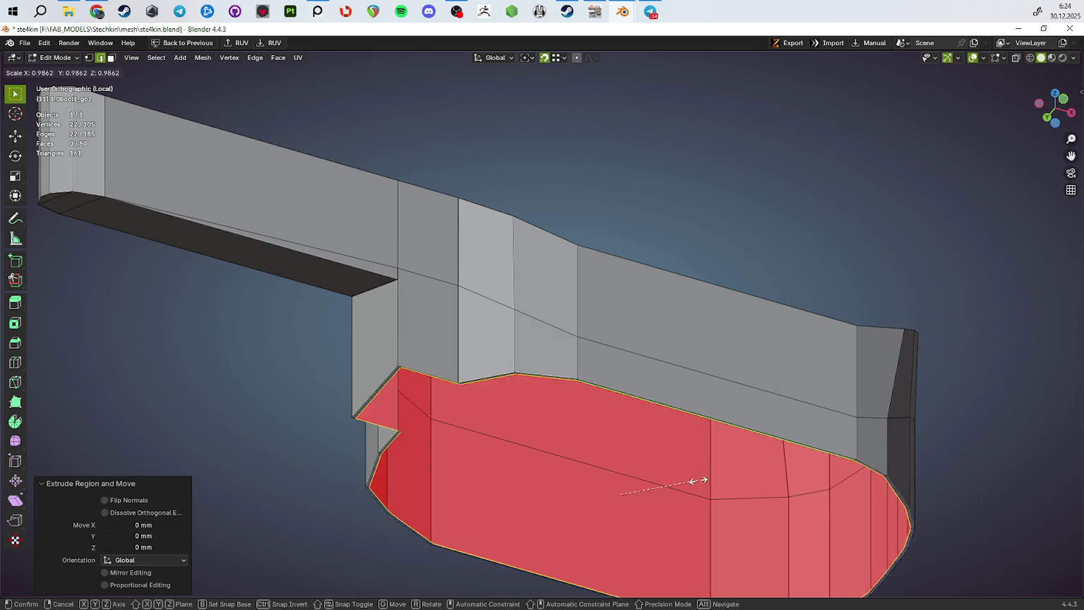
key(s)
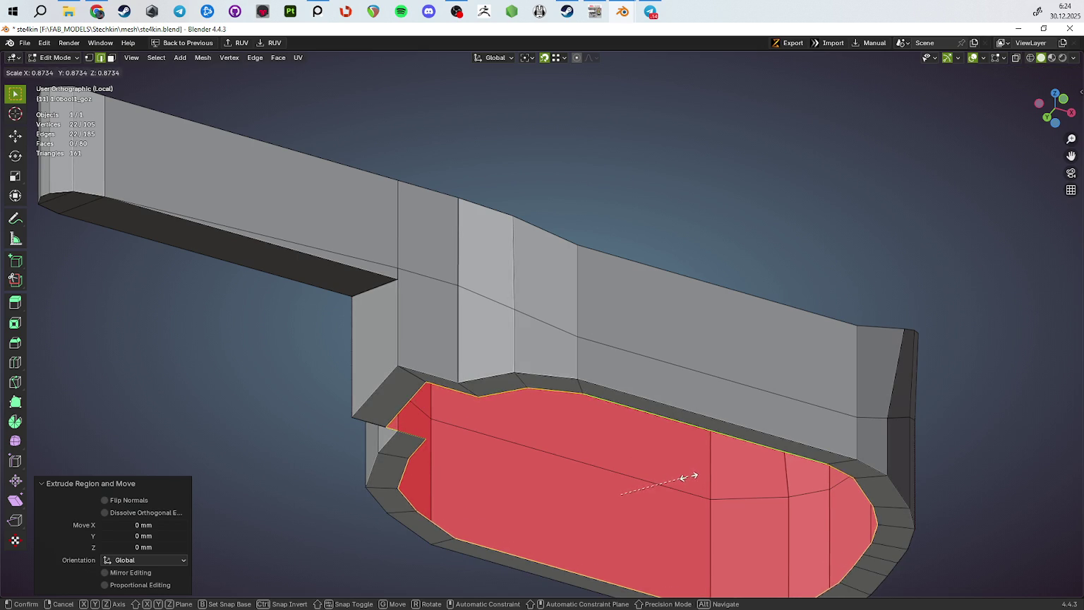
key(Escape)
drag(672, 484, 395, 423)
click(377, 388)
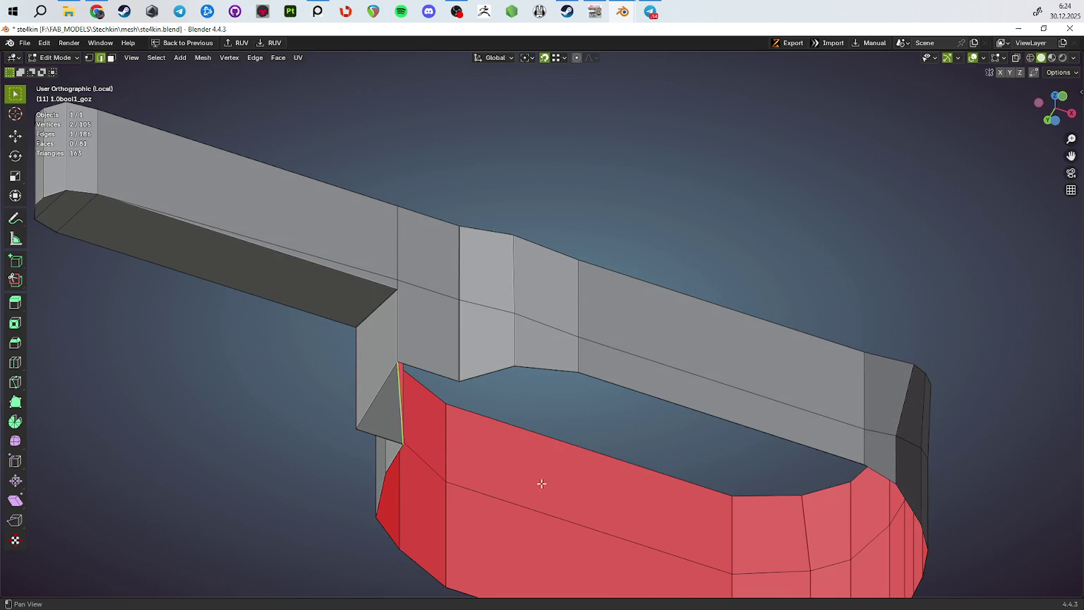
drag(543, 485, 530, 446)
key(a)
key(m)
click(566, 501)
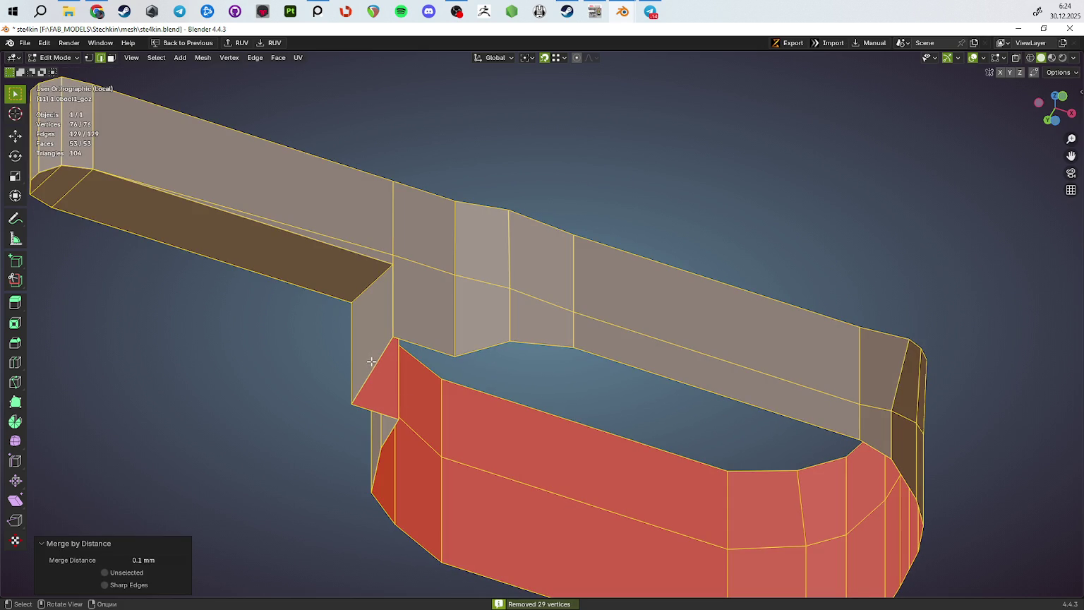
Fill the gap with a face, then inset the opening with a 0.776 extruded ring
click(371, 361)
key(f)
drag(375, 363, 469, 392)
key(e)
right_click(652, 427)
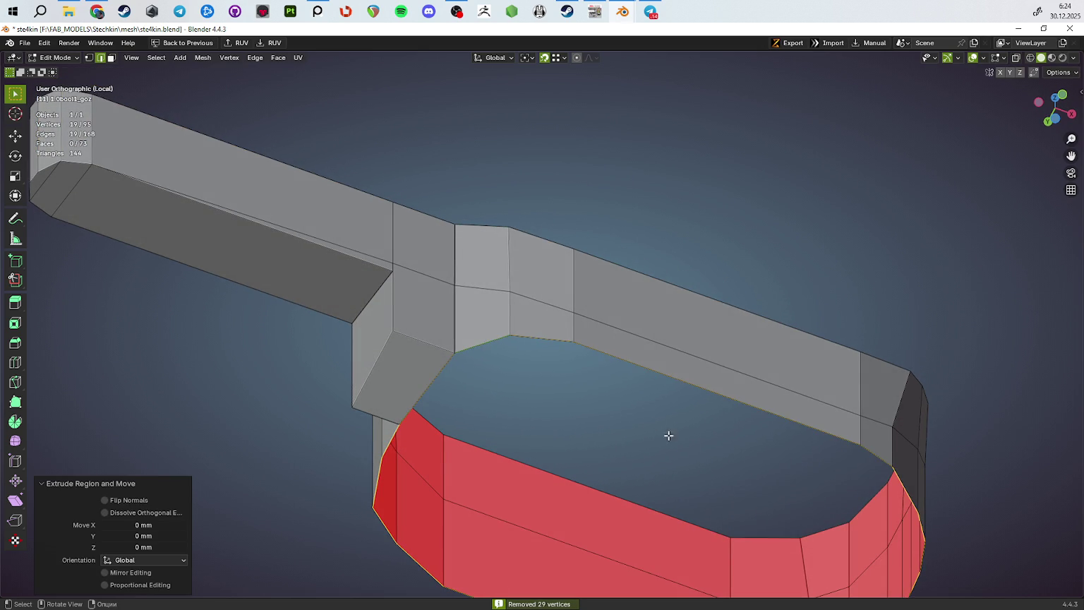
key(s)
click(755, 482)
Cap the bottom hole with a single face across its boundary loop
drag(755, 482, 717, 333)
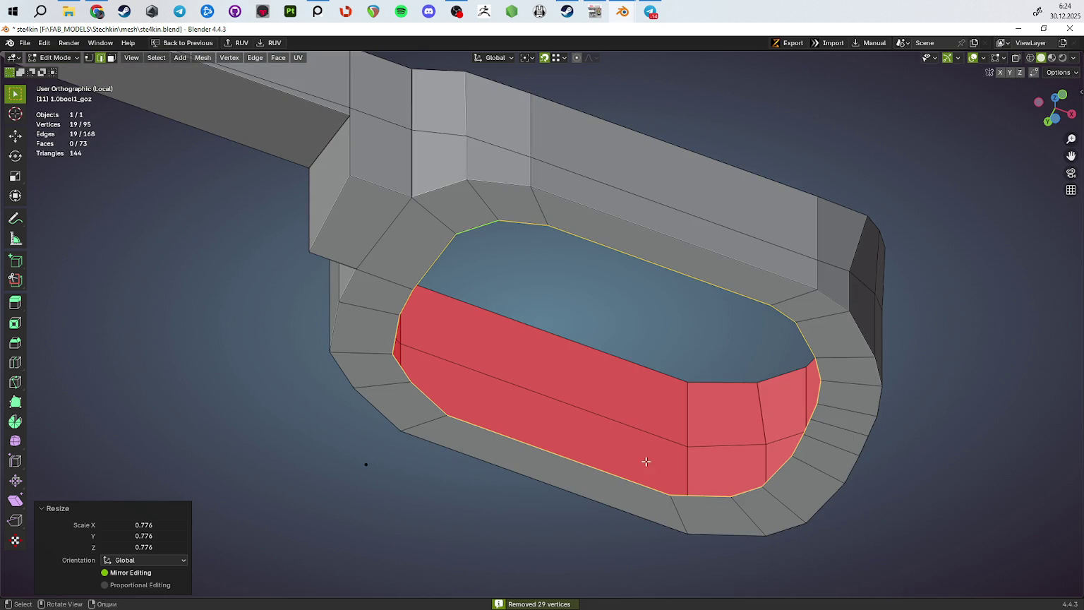
click(611, 480)
key(f)
key(f)
key(f)
key(f)
key(ctrl+z)
key(ctrl+z)
key(ctrl+z)
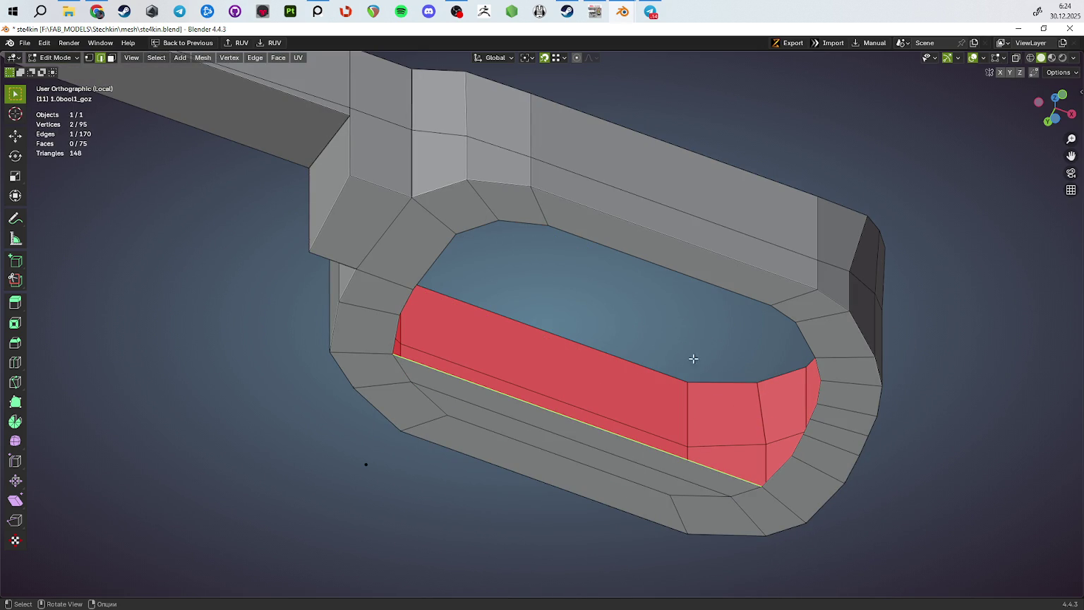
key(f)
key(f)
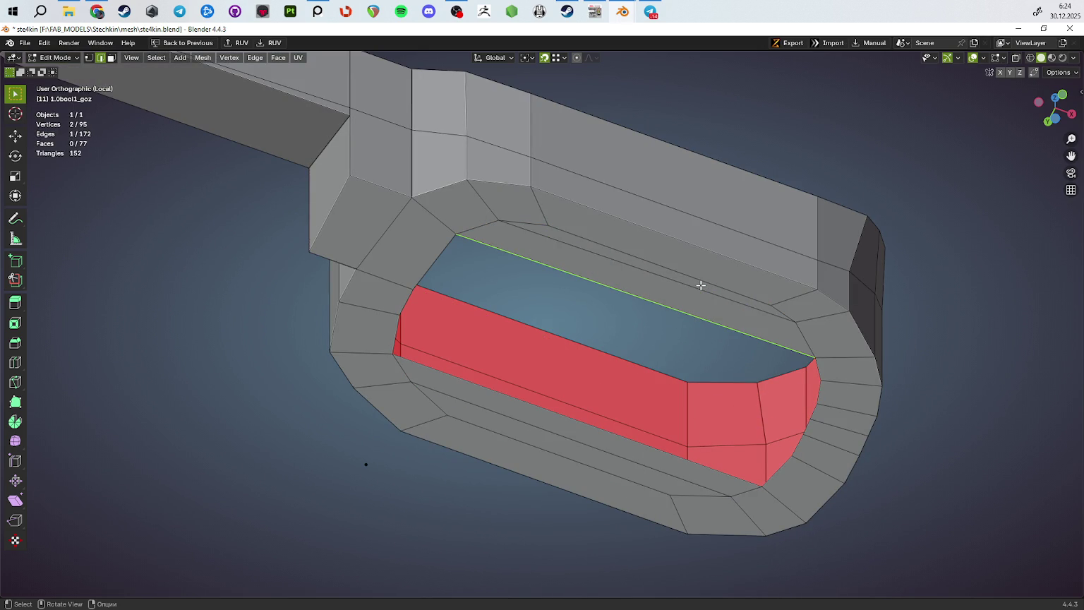
key(f)
key(ctrl+z)
click(660, 453)
key(f)
Triangulate the large cap face with Ctrl+T and leave edit mode
key(ctrl+t)
drag(663, 453, 642, 386)
key(ctrl+z)
key(ctrl+t)
key(Tab)
key(Tab)
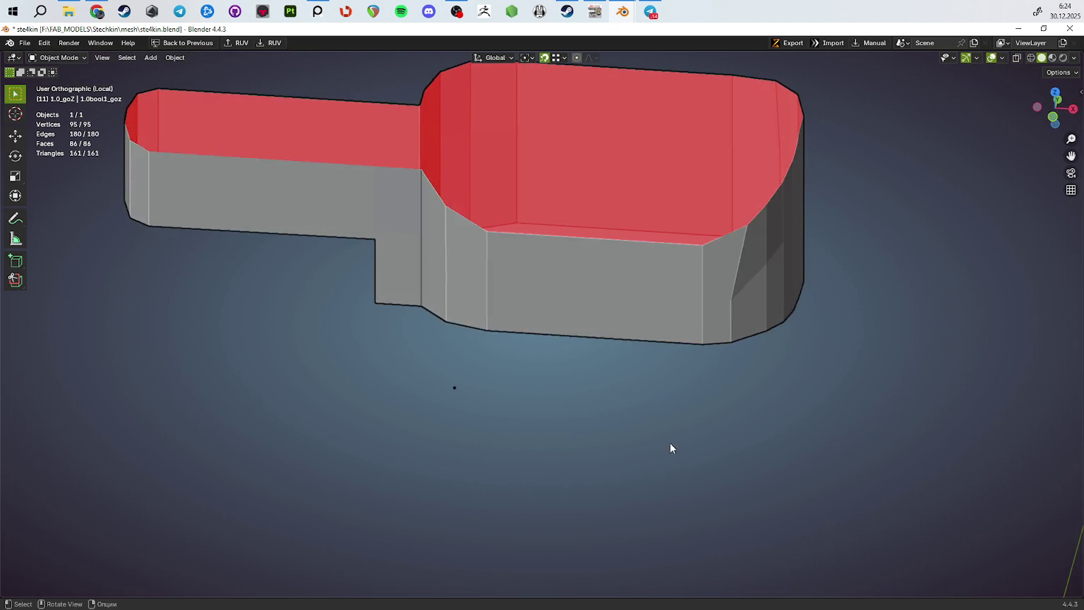
Fill the top of the arm with a face
drag(670, 445, 631, 340)
drag(408, 192, 442, 248)
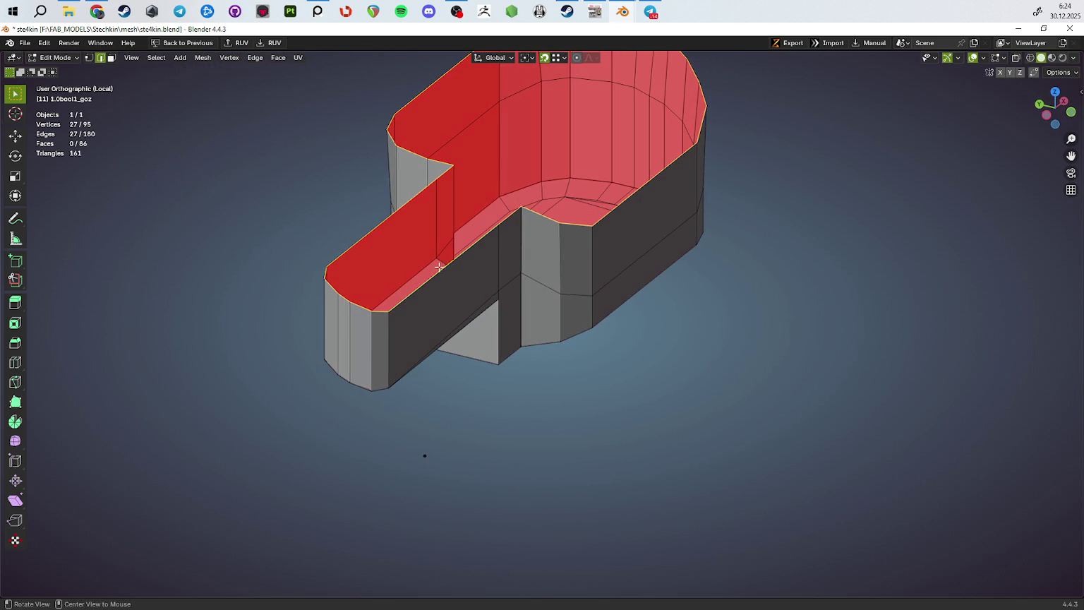
key(f)
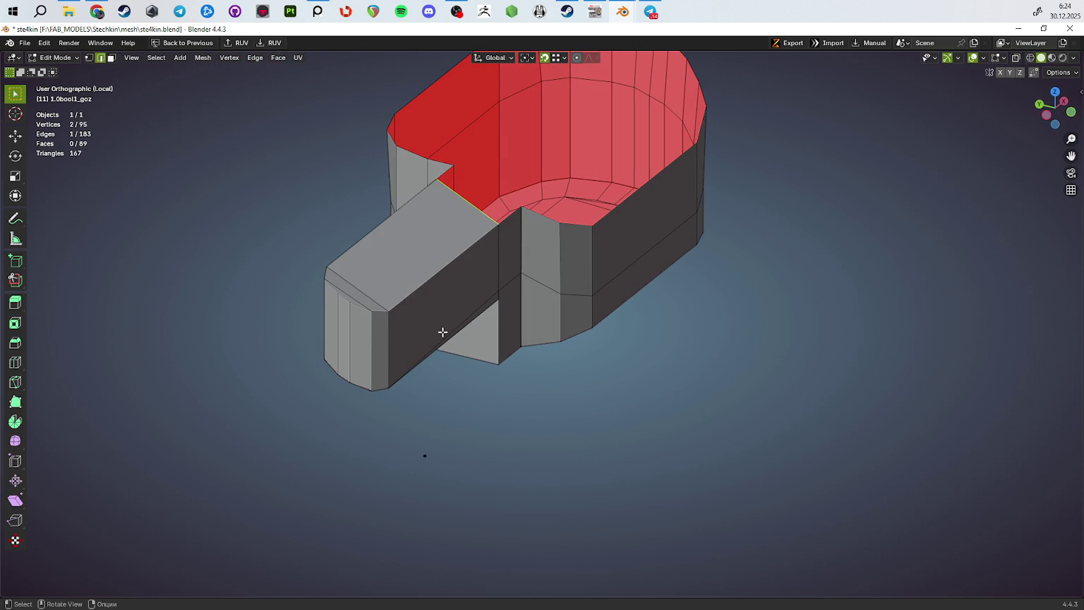
drag(530, 328, 515, 334)
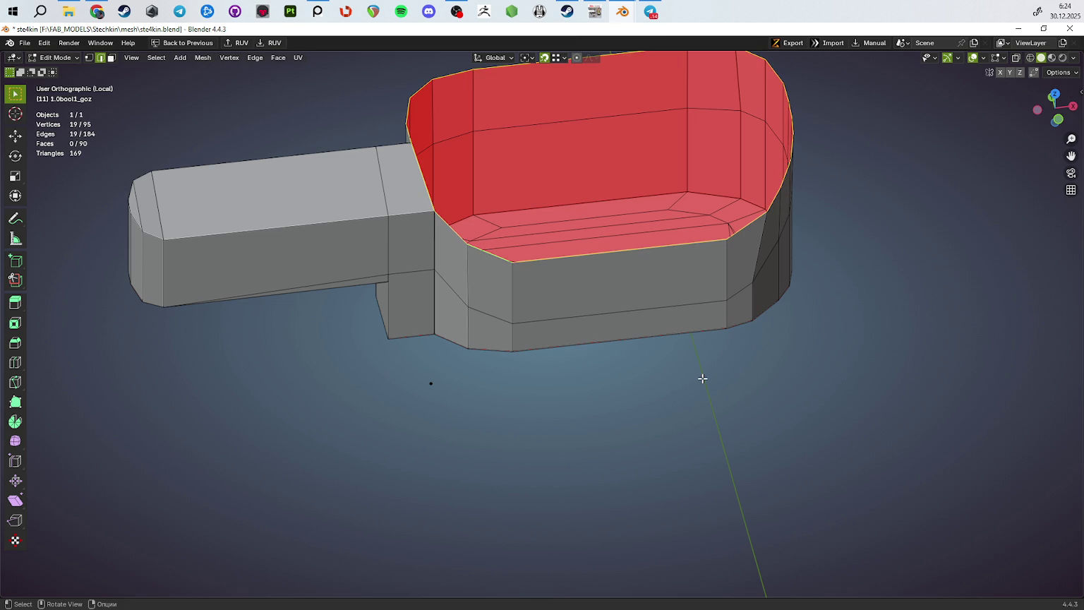
drag(703, 398, 322, 351)
Select the handle-top face strip and raise it along Z
key(3)
click(483, 257)
key(2)
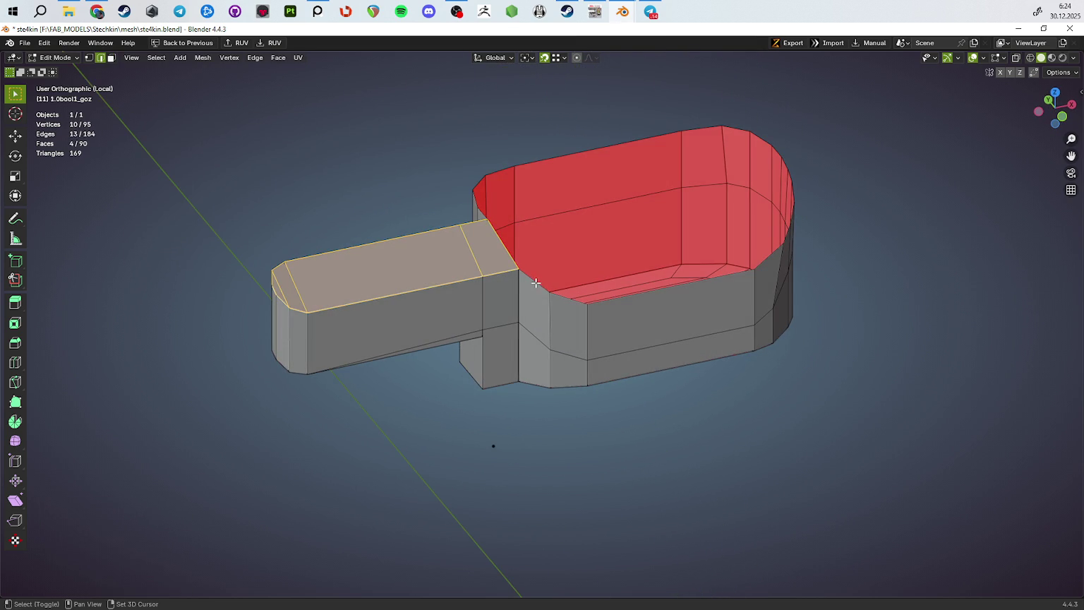
drag(598, 335, 484, 213)
key(g)
key(z)
click(826, 381)
Extrude the dish rim loop in place and scale it inward as an inset
click(484, 213)
key(e)
right_click(710, 317)
key(s)
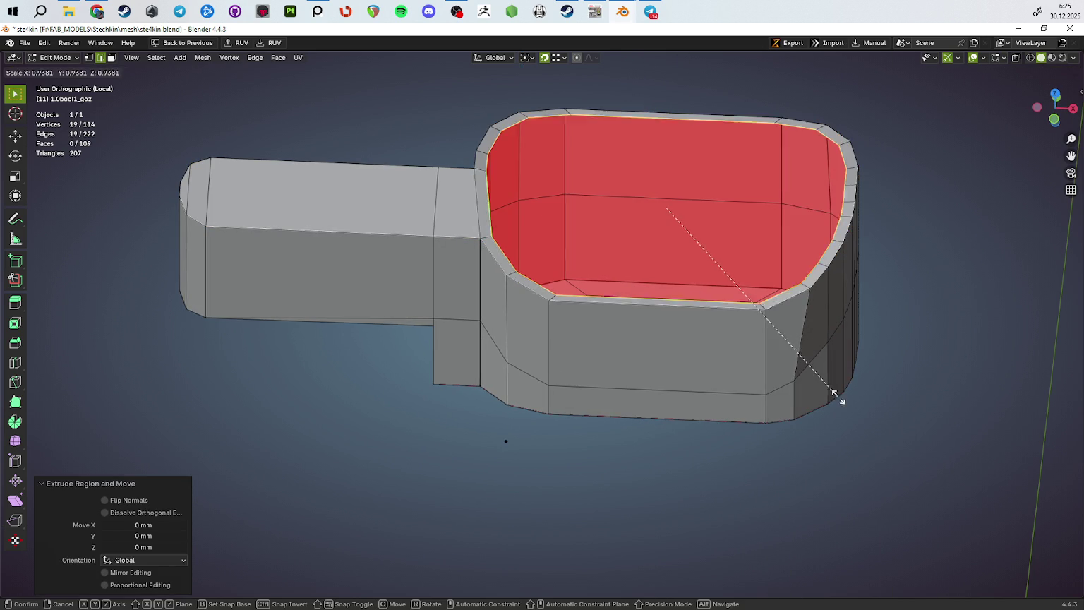
click(824, 386)
drag(689, 374, 683, 379)
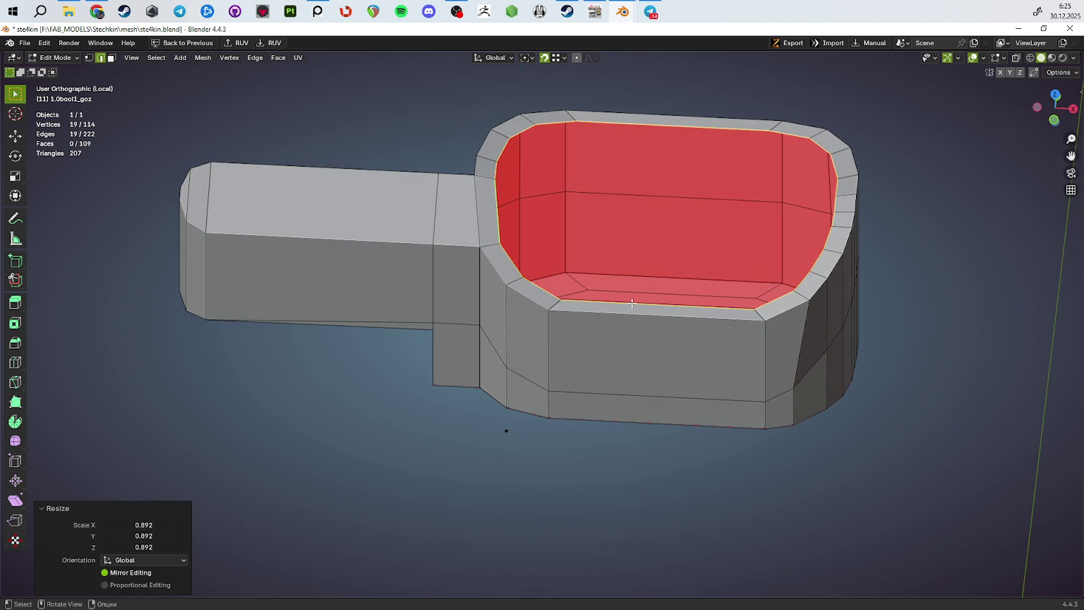
key(ctrl+z)
key(ctrl+z)
key(ctrl+z)
key(ctrl+z)
key(ctrl+z)
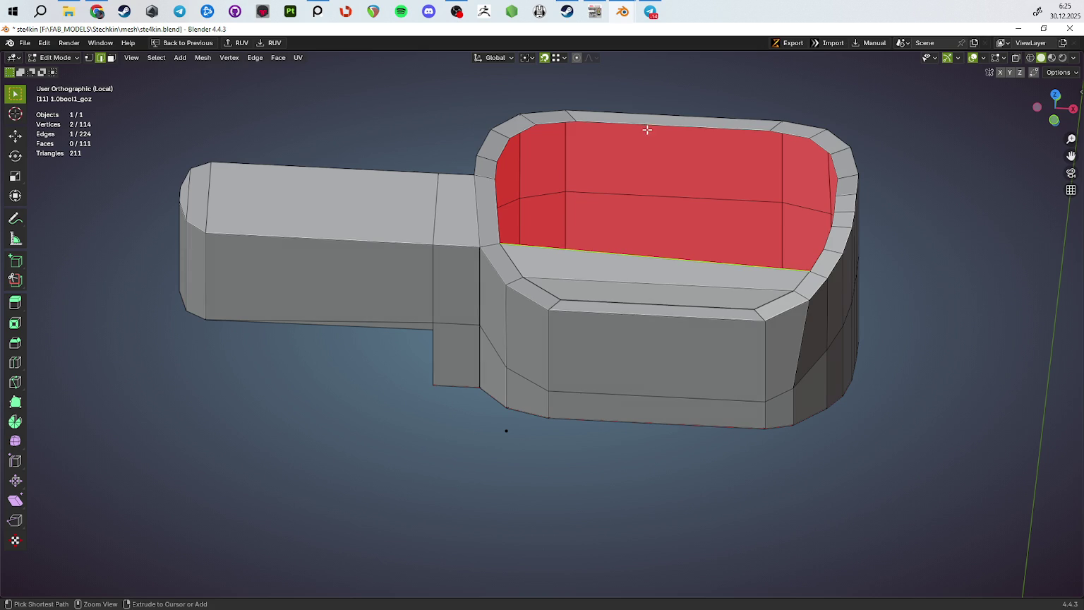
key(ctrl+shift+z)
Fill the remaining dish hole, triangulate it, and leave edit mode
drag(691, 175, 452, 285)
key(f)
key(ctrl+t)
key(Tab)
key(Tab)
Dissolve the unwanted side edge loop and slide a vertex along its edge
scroll(up, 3)
click(711, 321)
key(ctrl+x)
key(1)
key(g)
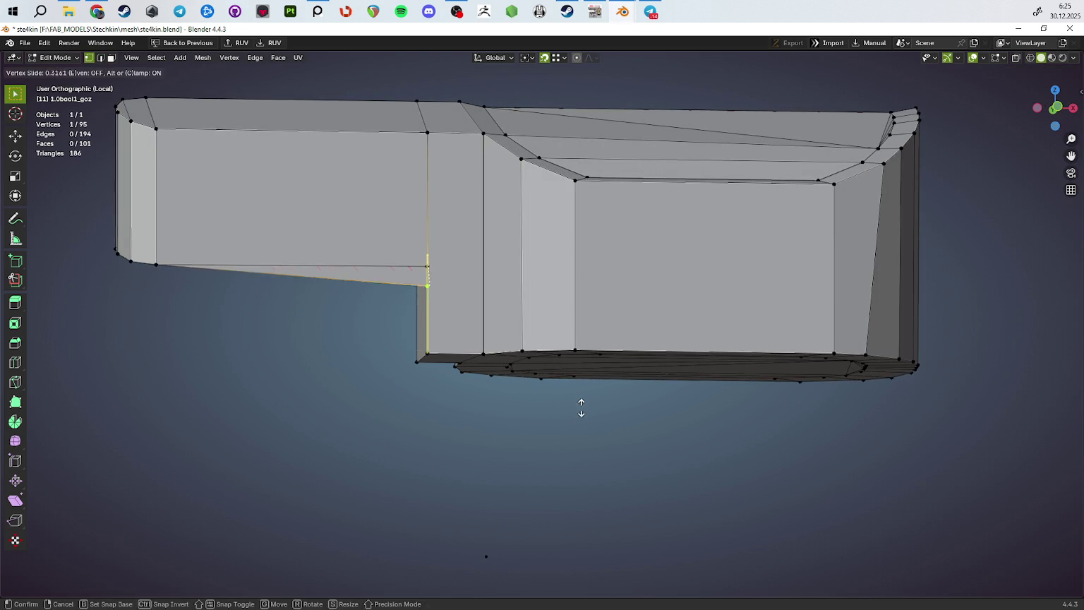
key(g)
click(668, 523)
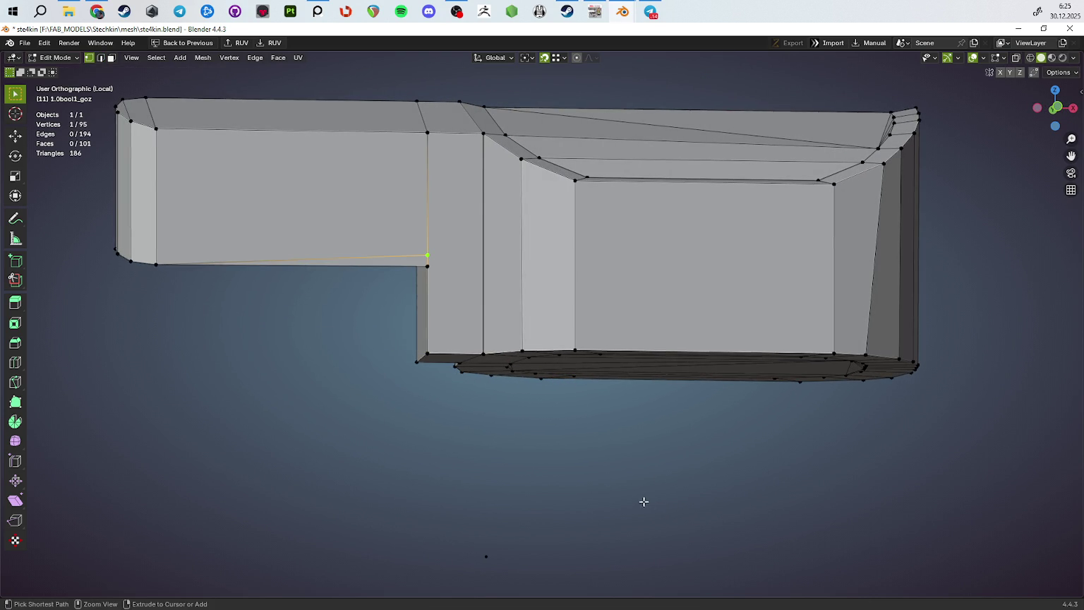
Merge the two corner vertices at the last selected one
drag(646, 503, 501, 367)
scroll(up, 3)
scroll(up, 3)
click(422, 200)
key(m)
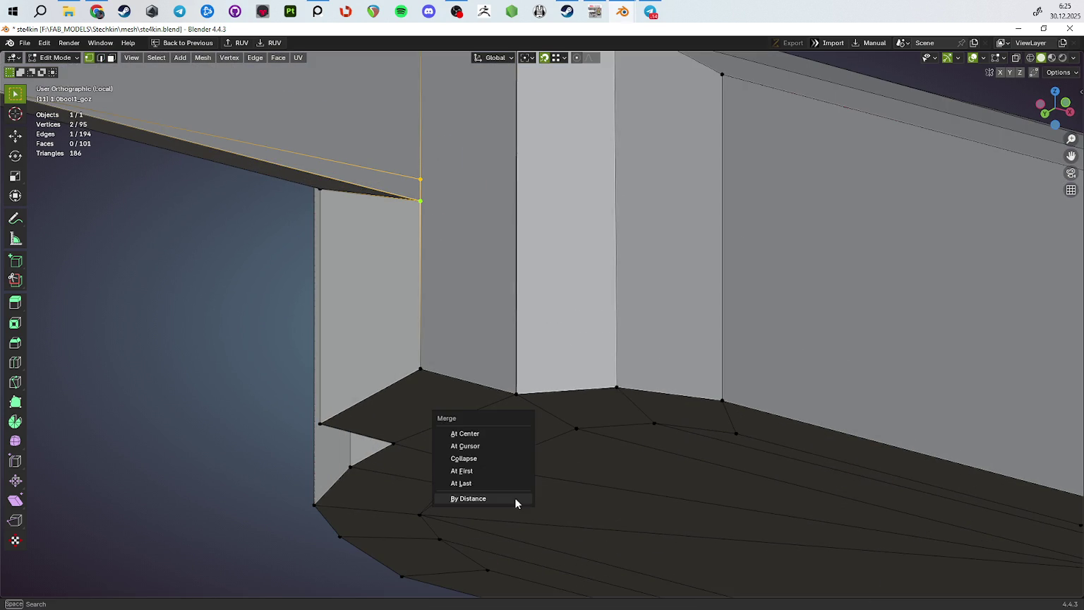
click(504, 480)
drag(505, 480, 595, 393)
Merge all overlapping vertices by distance across the whole mesh
key(a)
key(m)
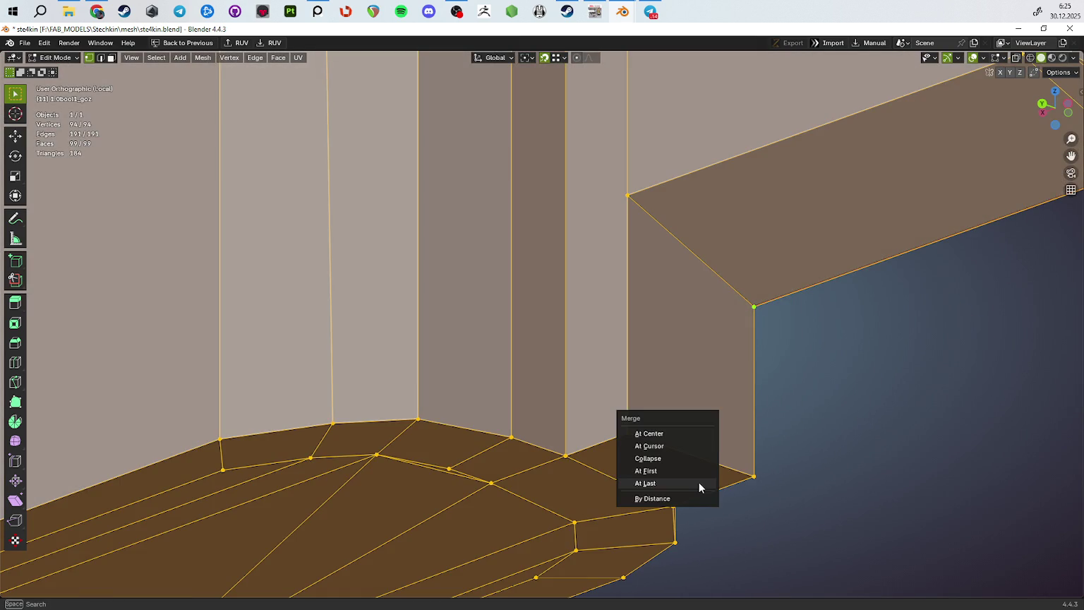
click(689, 496)
key(KP_Decimal)
Add a Ctrl+R loop cut around the body at mid-height
key(ctrl+r)
click(501, 330)
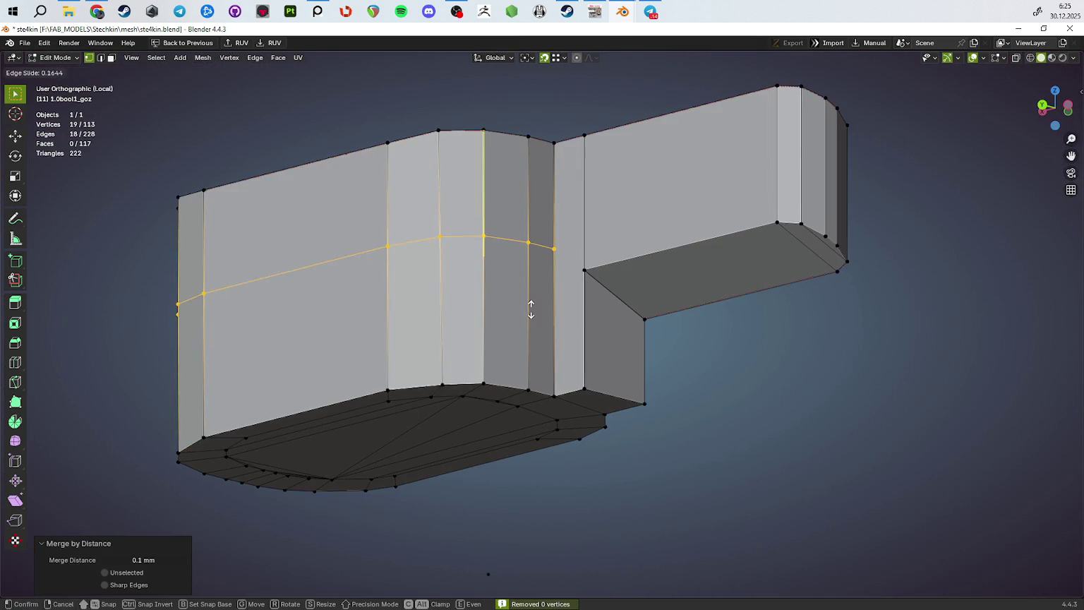
click(587, 289)
click(573, 280)
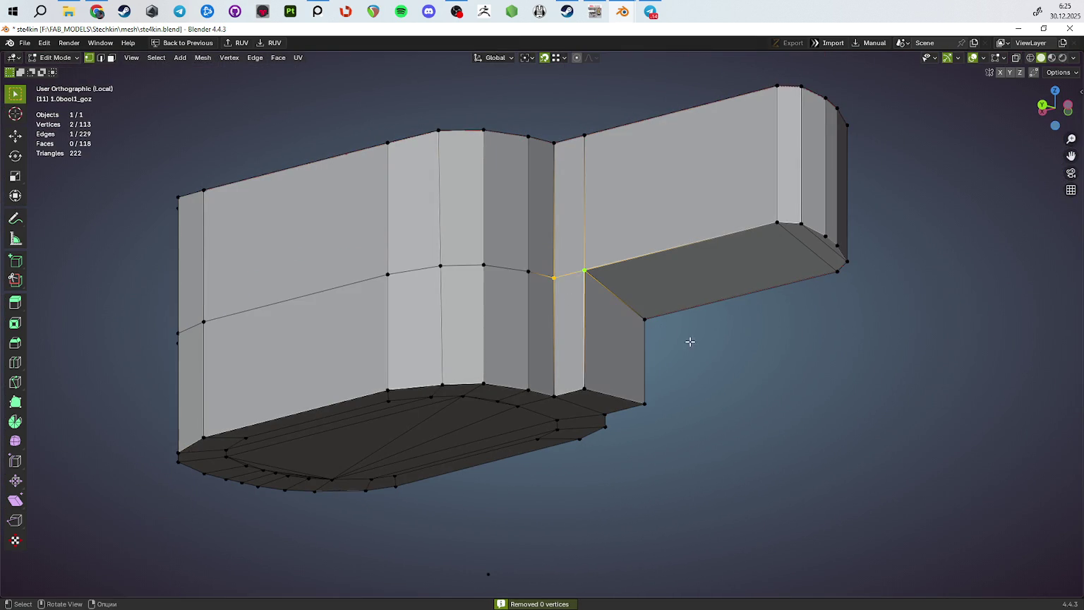
drag(683, 337, 510, 342)
drag(481, 307, 644, 391)
Select all sharp edges of the part with a 60° sharpness threshold
key(Tab)
key(Tab)
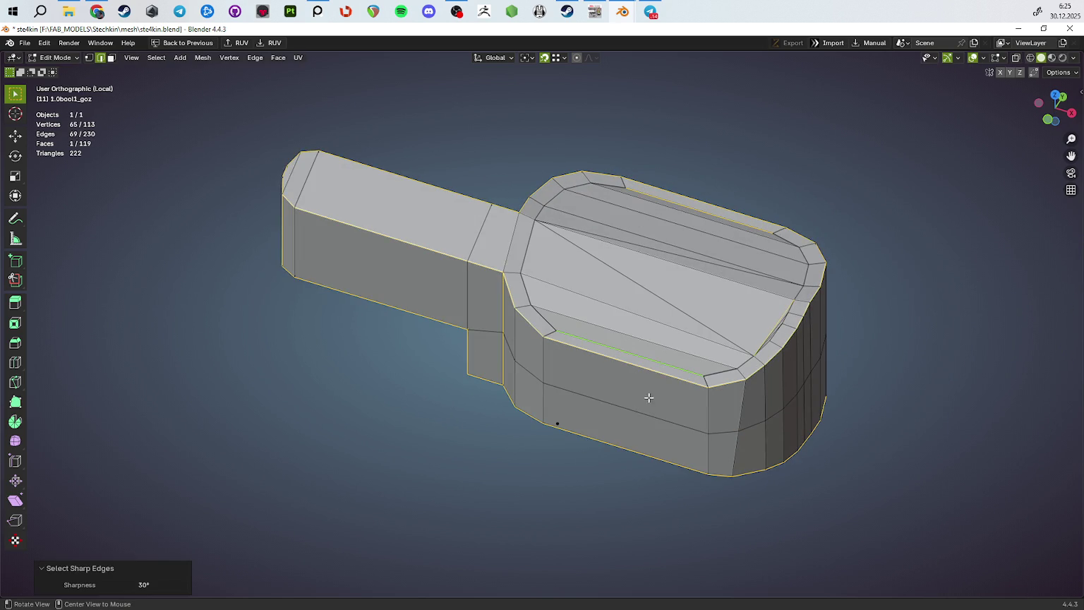
drag(684, 430, 414, 522)
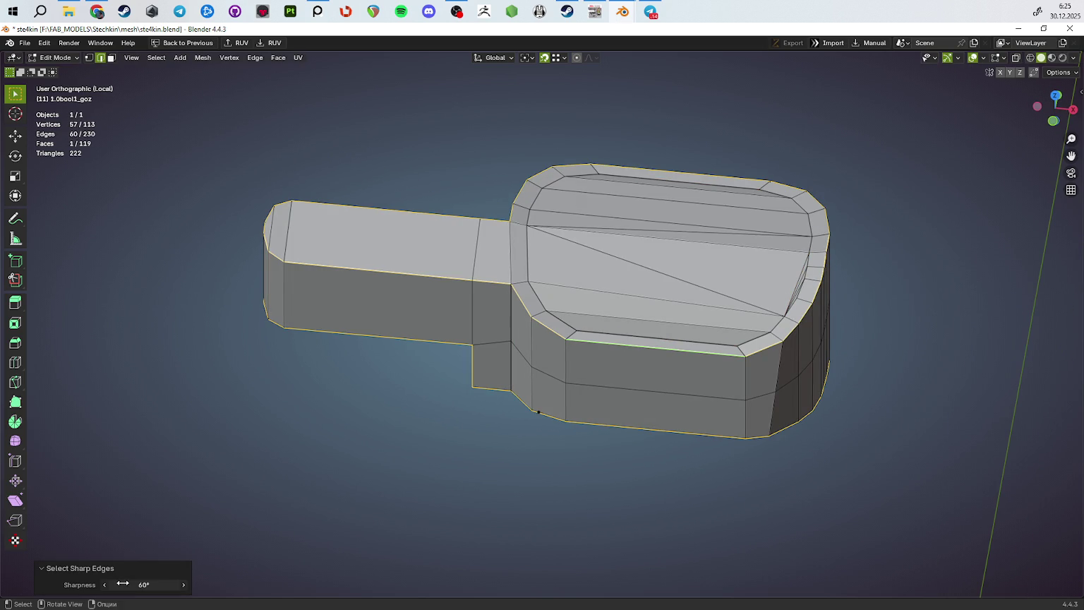
drag(222, 487, 428, 435)
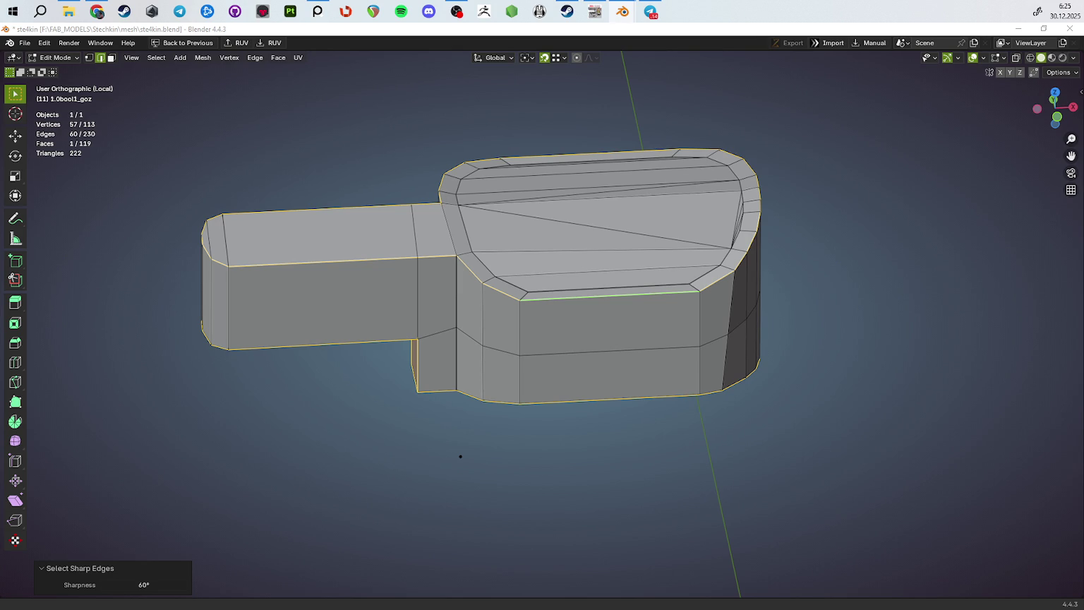
drag(460, 455, 459, 495)
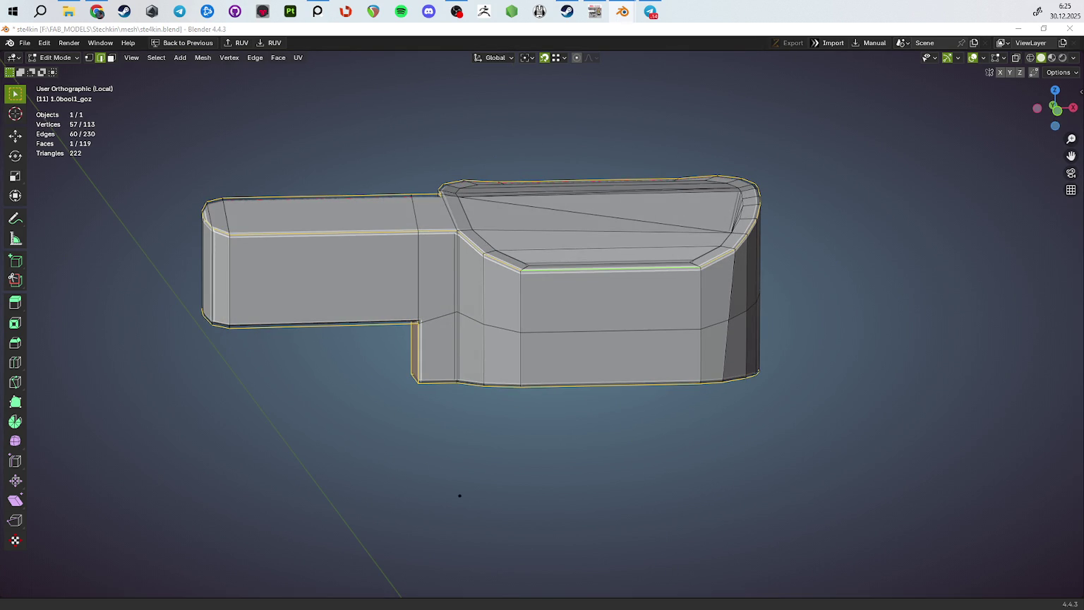
drag(459, 495, 789, 341)
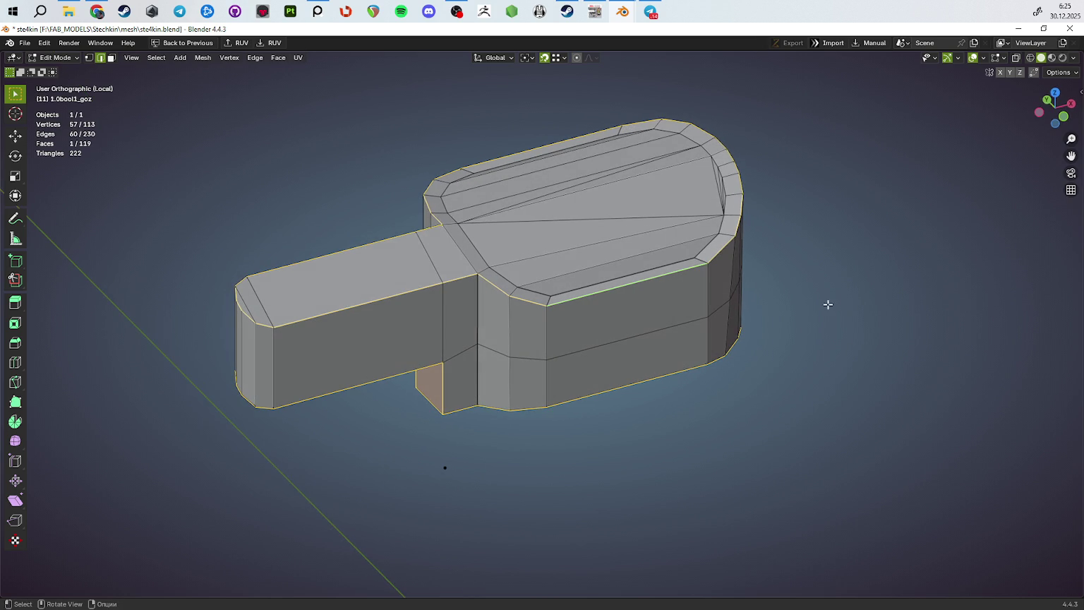
Set the selected edges' Mean Bevel Weight to 1.00 in the Item panel
key(n)
click(1077, 93)
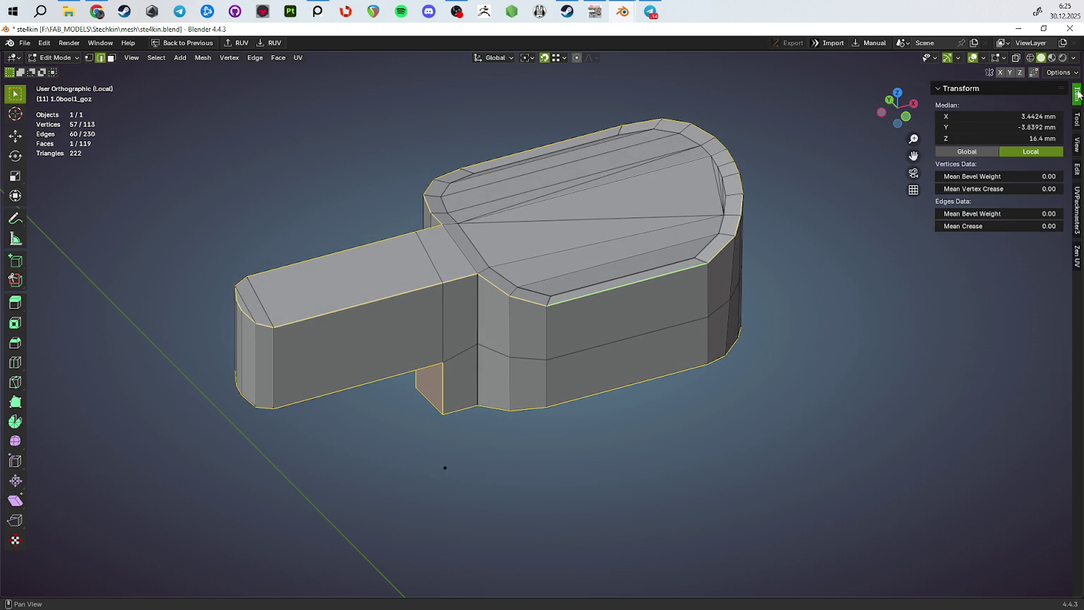
key(Return)
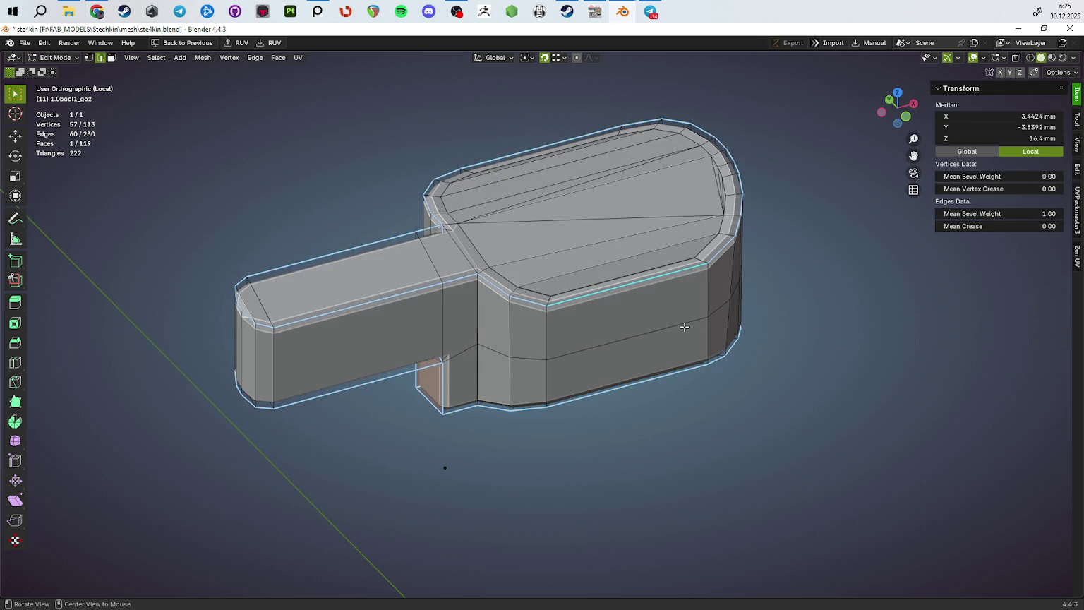
scroll(up, 3)
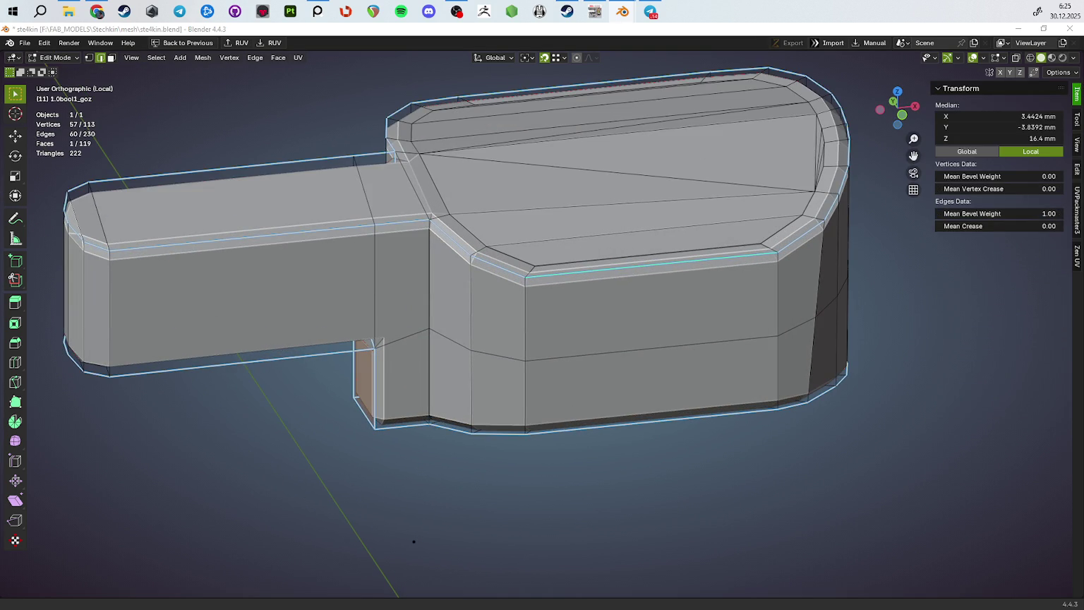
drag(700, 322, 710, 369)
Check the beveled edges, frame the whole object, and return to object mode
key(Tab)
scroll(up, 3)
drag(700, 320, 755, 266)
key(Tab)
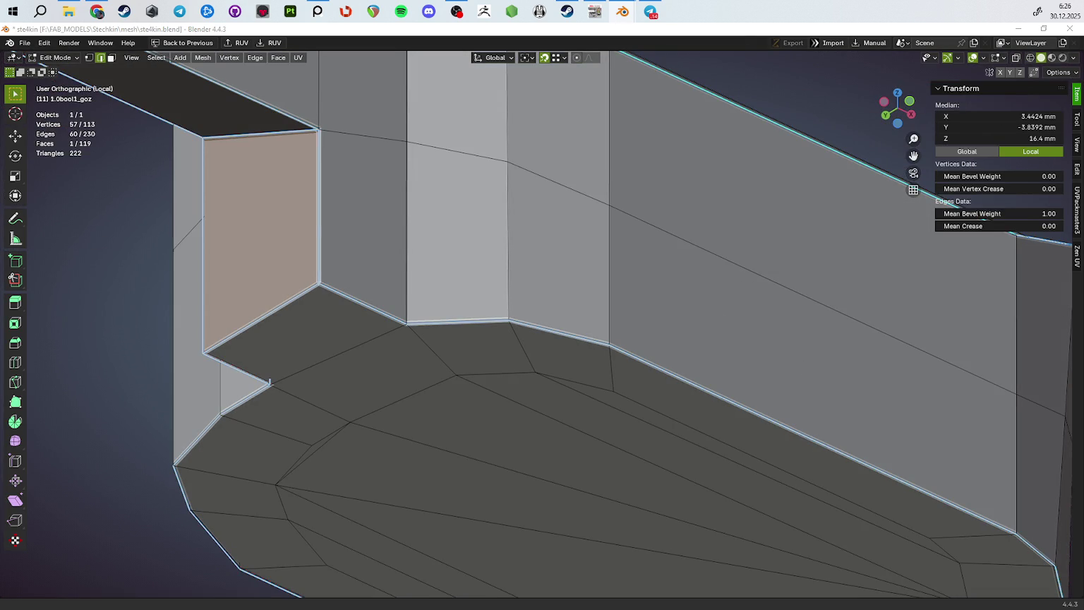
drag(835, 271, 829, 418)
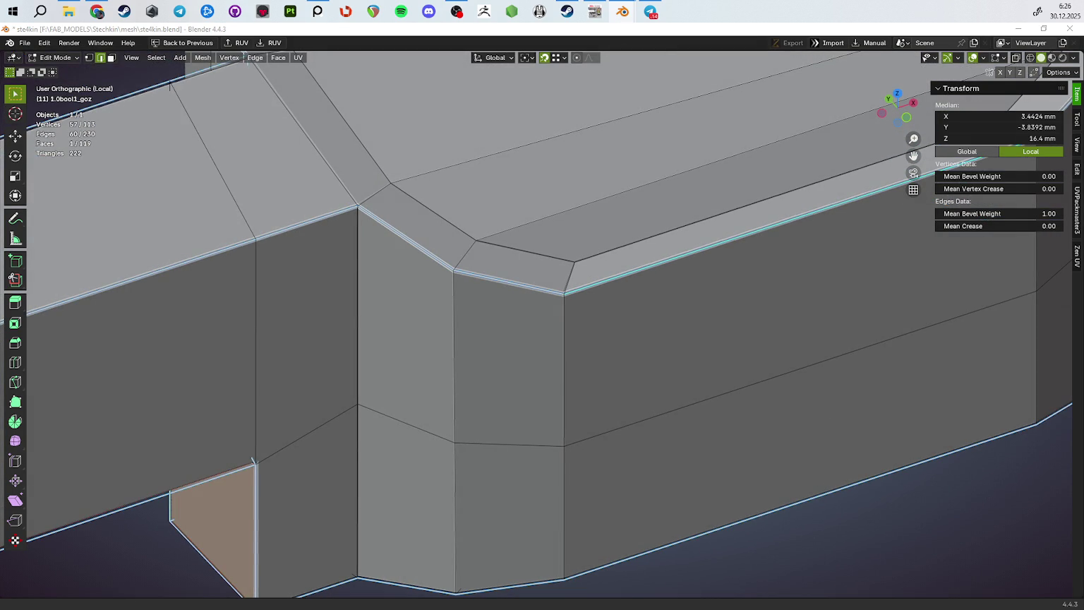
key(Home)
key(Tab)
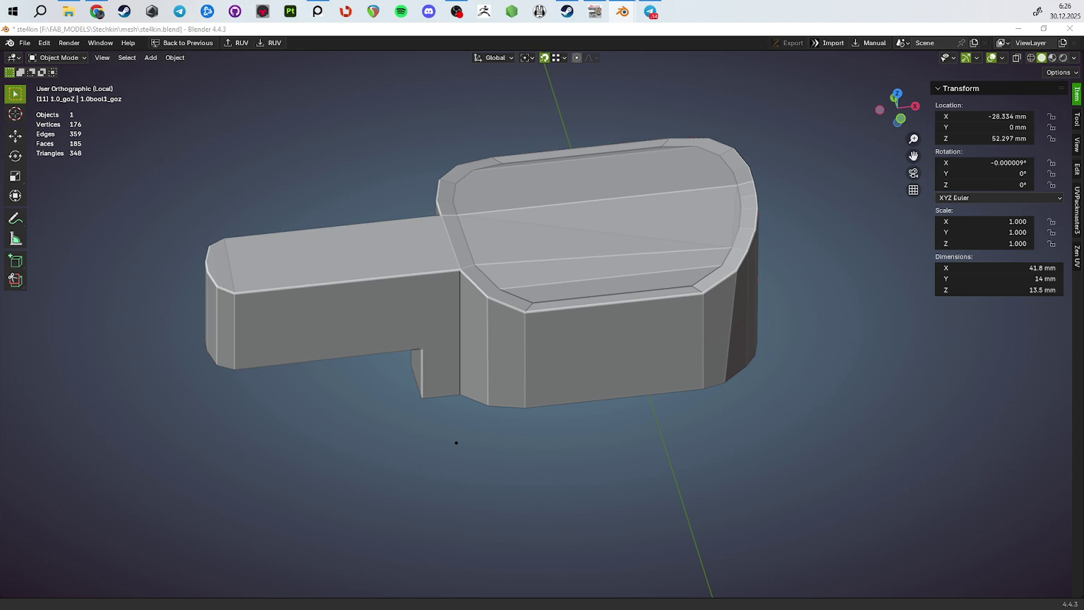
Recalculate the normals of all the part's geometry so they face correctly
key(Tab)
key(a)
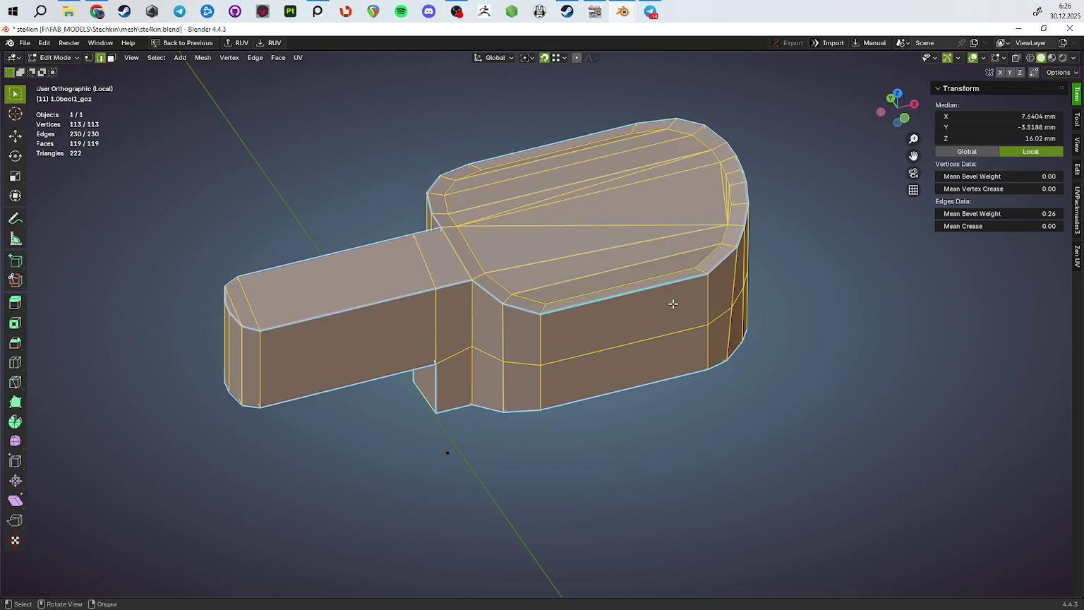
key(alt+n)
click(621, 447)
key(Tab)
Add subdivision smoothing at level 1, then raise it to level 3
drag(621, 447, 678, 437)
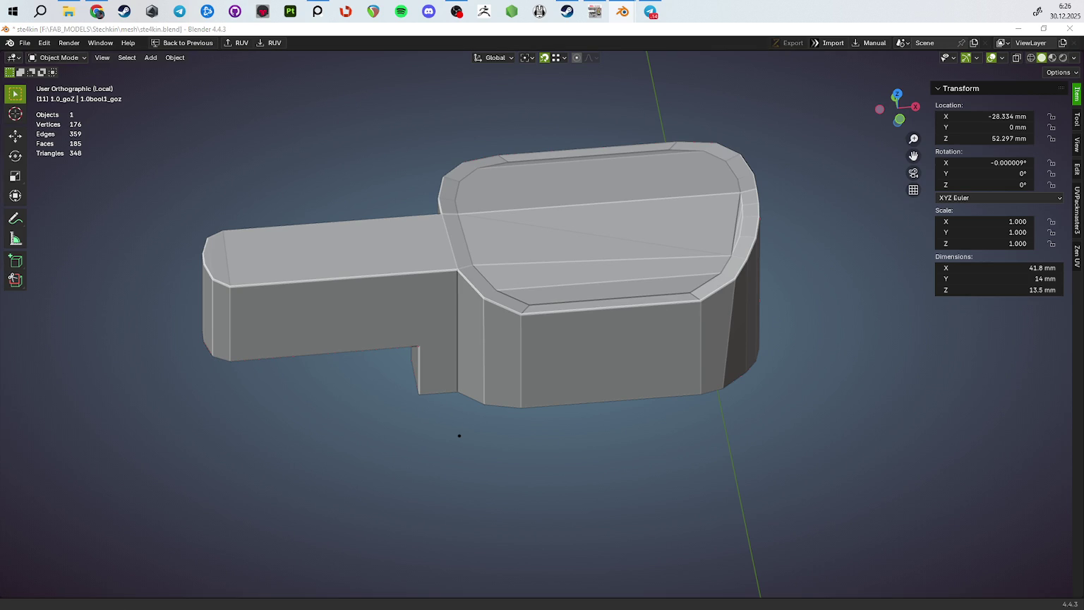
key(ctrl+1)
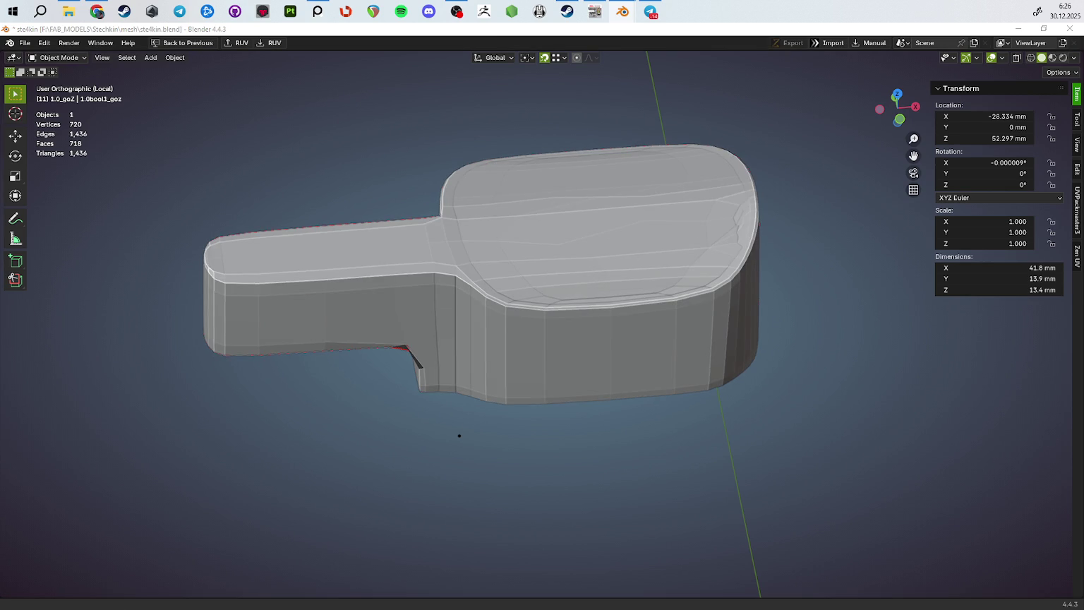
key(ctrl+3)
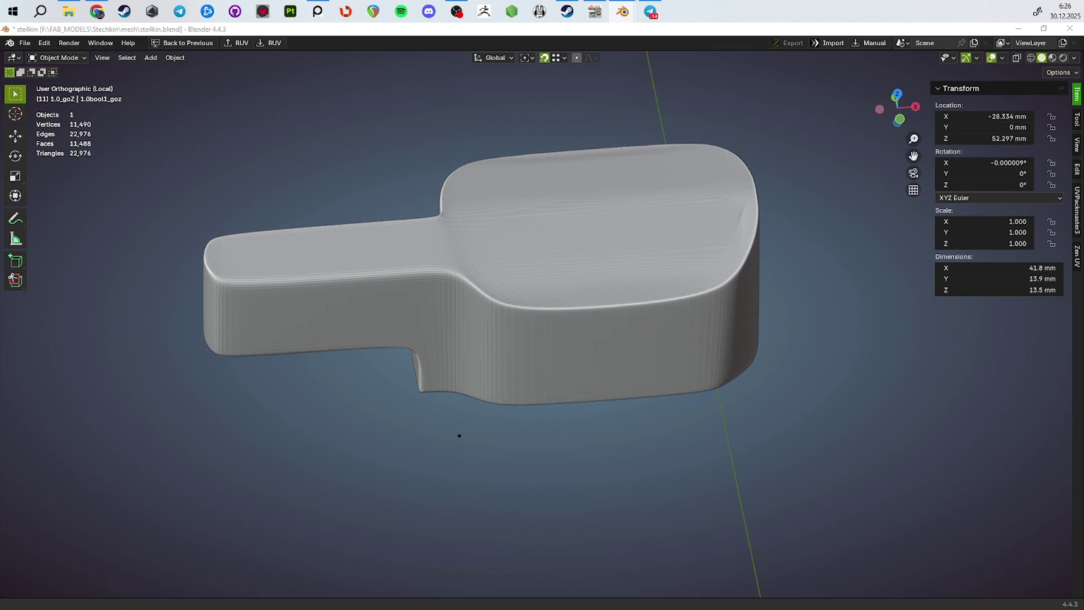
Compare the low-poly cage with the level-3 smoothed result from several angles
key(Tab)
drag(670, 379, 643, 279)
scroll(up, 3)
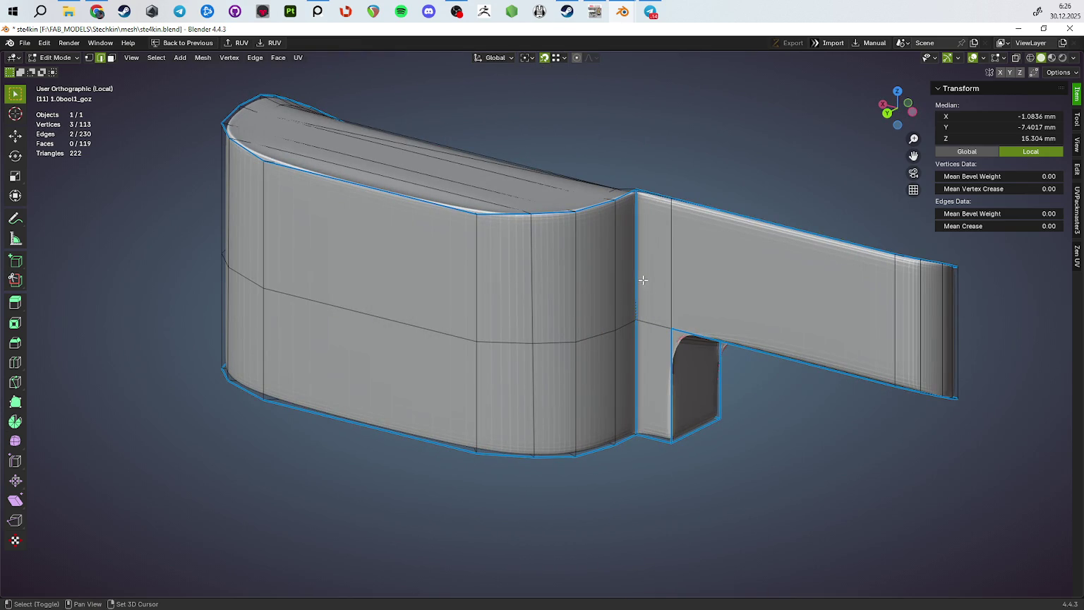
drag(672, 379, 586, 305)
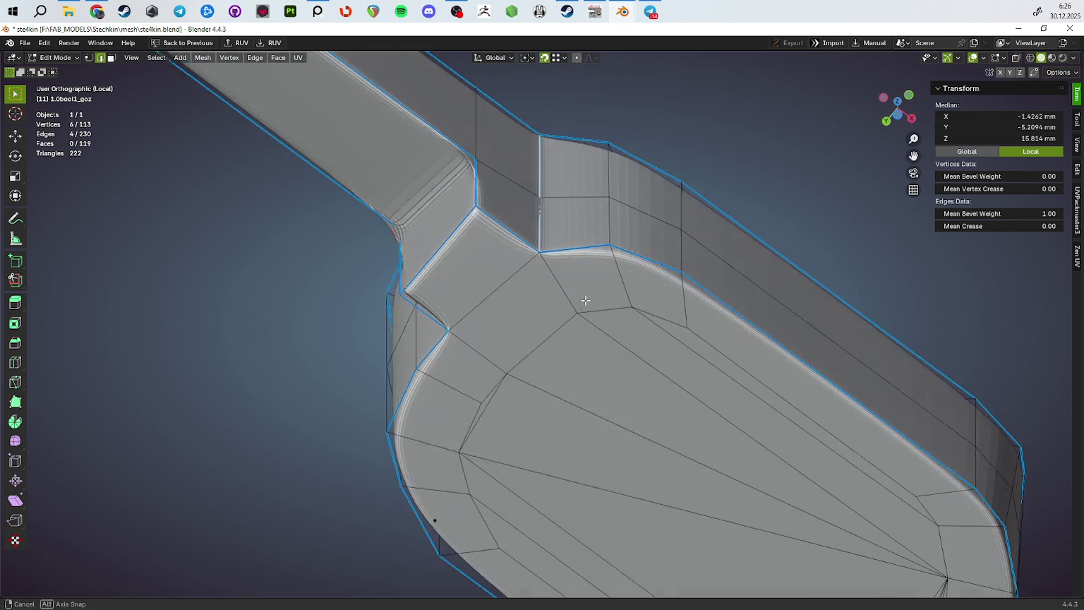
key(Tab)
key(Tab)
scroll(up, 3)
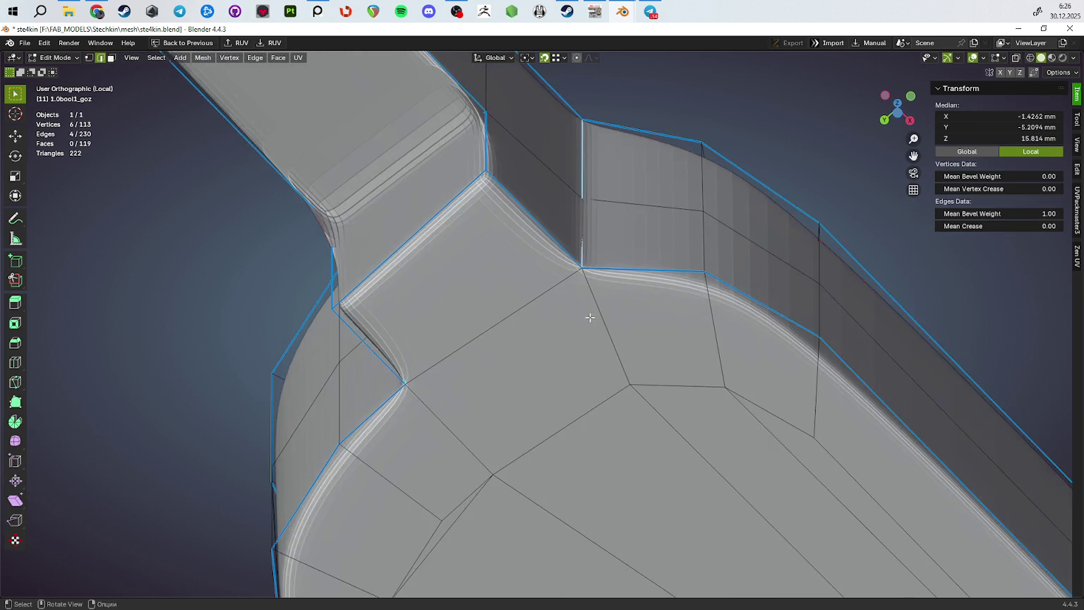
scroll(up, 3)
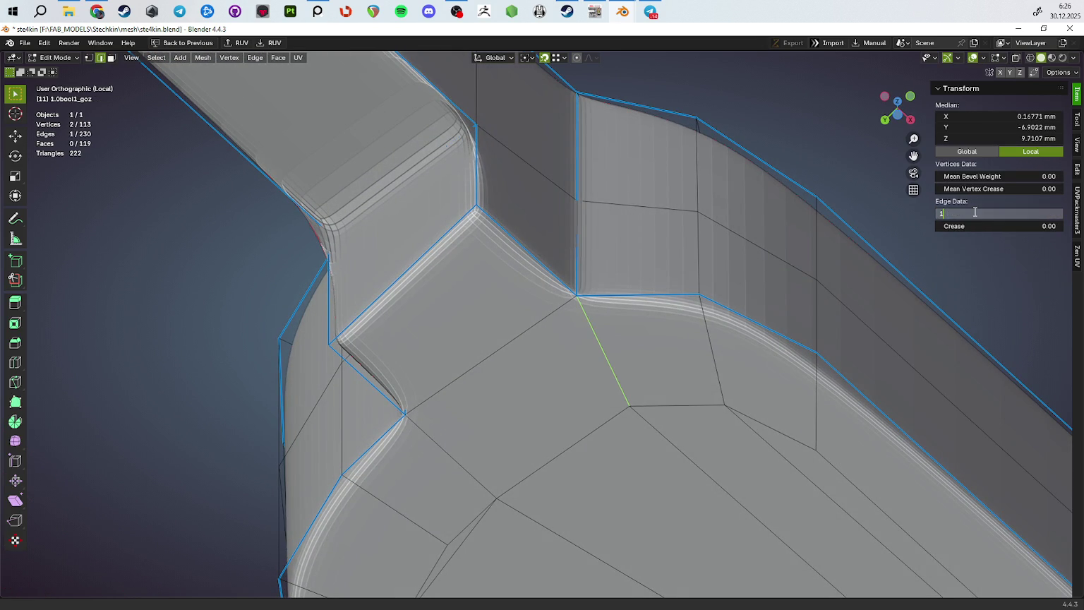
key(Tab)
drag(595, 383, 670, 410)
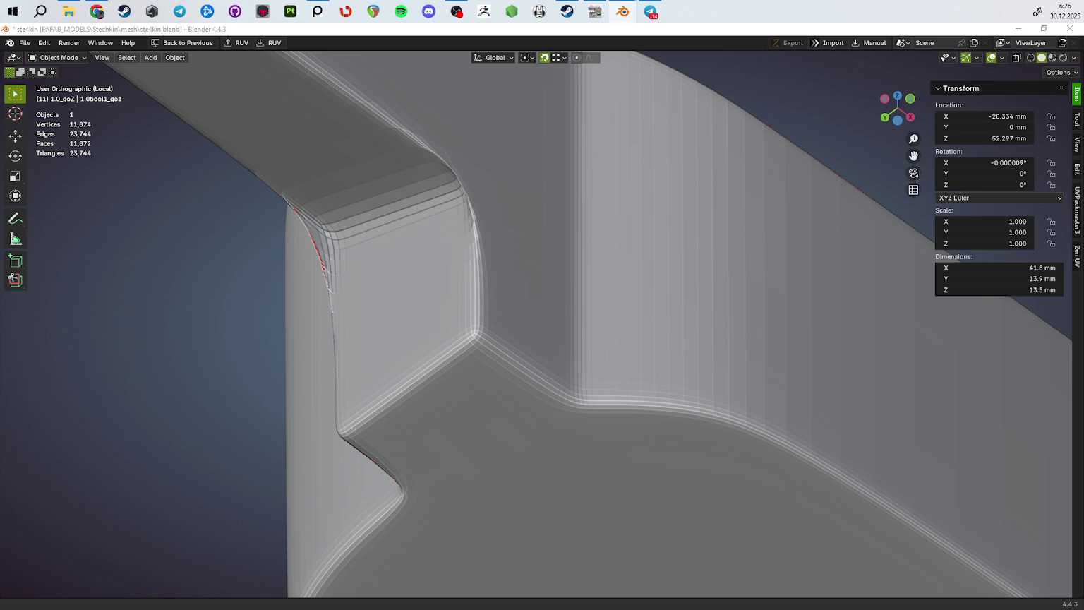
drag(670, 410, 815, 362)
Give a corner edge of the mesh a bevel weight of 1.00
key(Tab)
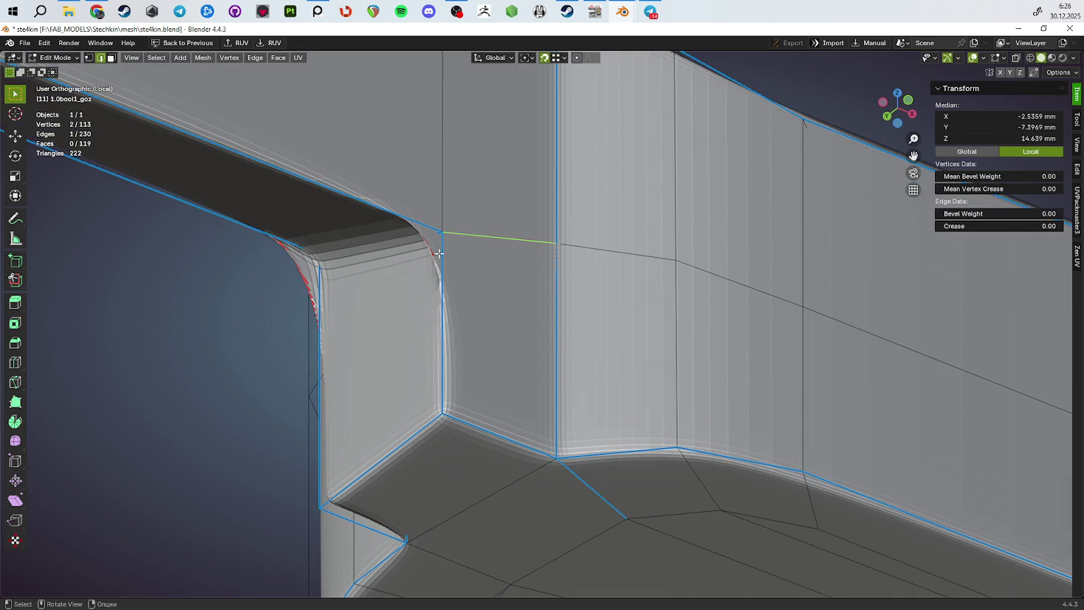
drag(447, 251, 559, 253)
key(Return)
scroll(down, 3)
drag(719, 319, 671, 348)
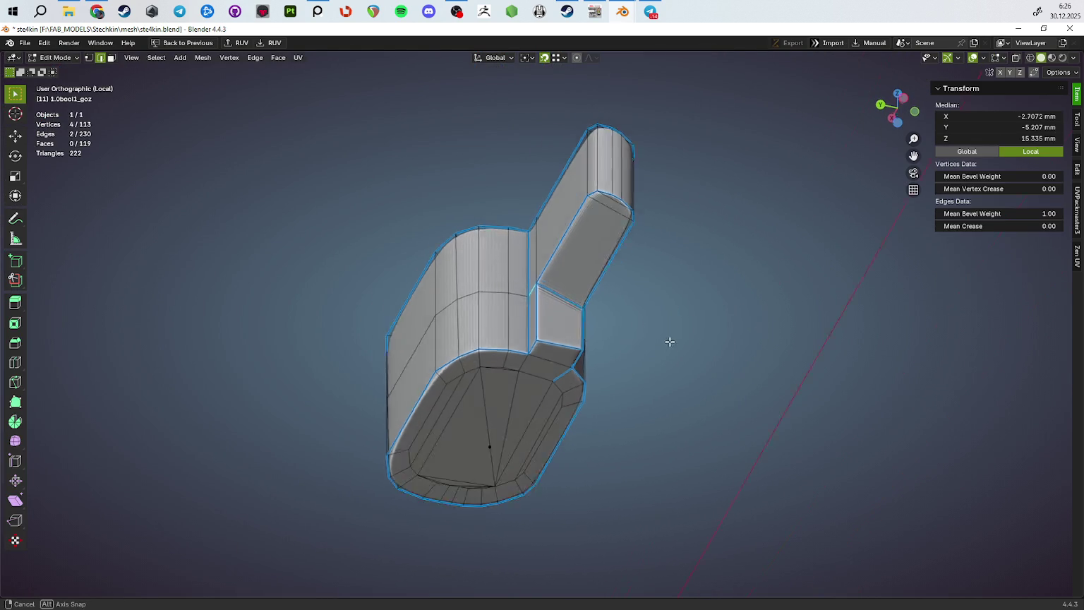
scroll(up, 3)
click(576, 278)
Add two supporting edge loops around the rounded end, sliding the first toward the outer edge
drag(712, 299, 635, 343)
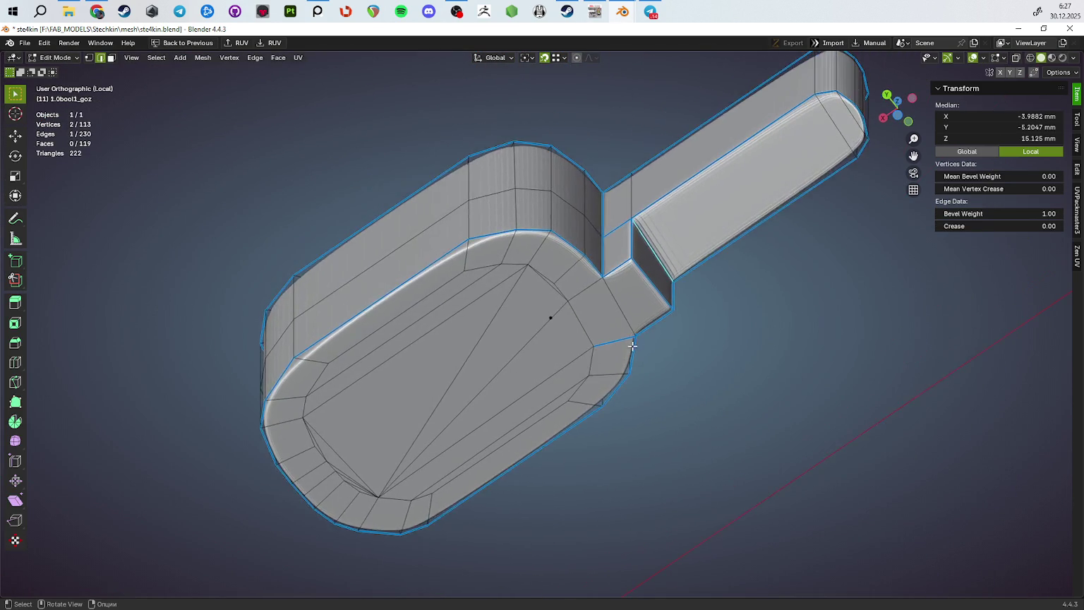
scroll(up, 3)
click(601, 199)
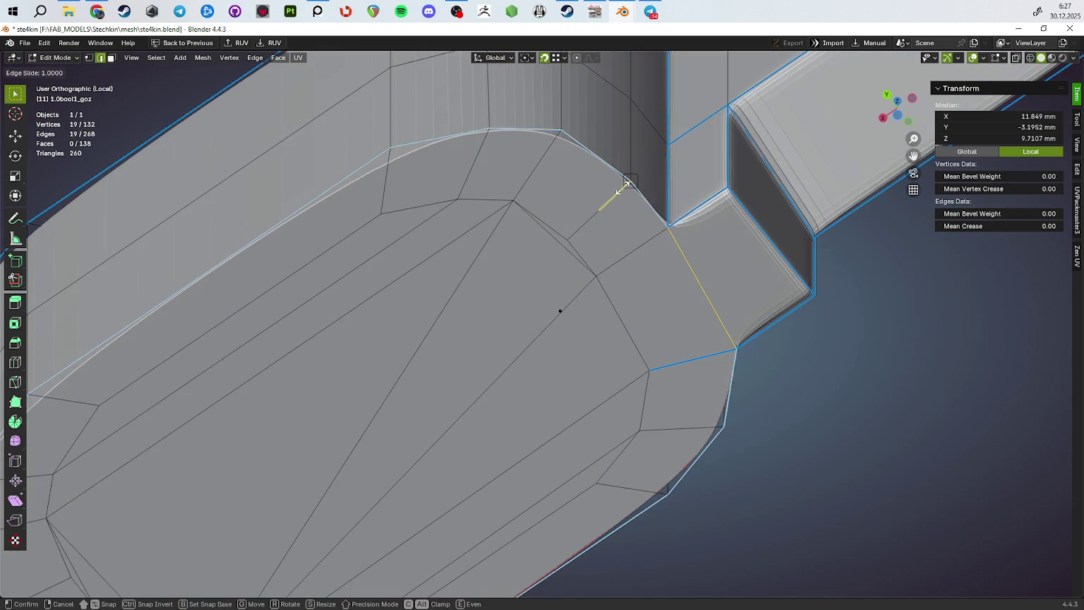
drag(621, 189, 628, 186)
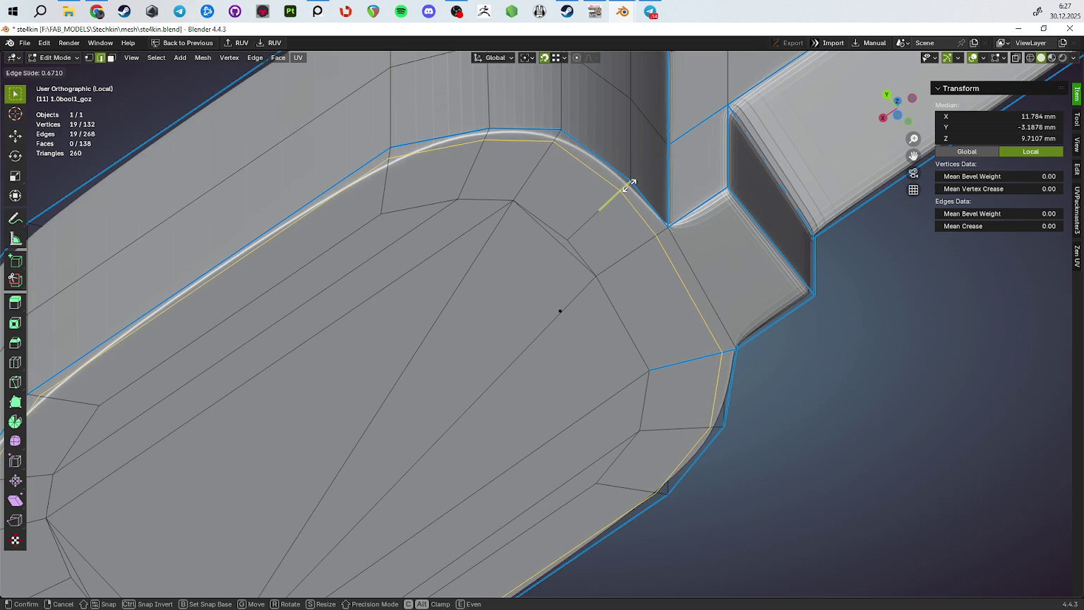
click(628, 185)
scroll(down, 3)
key(Tab)
drag(585, 212, 441, 279)
key(Tab)
scroll(up, 3)
click(411, 260)
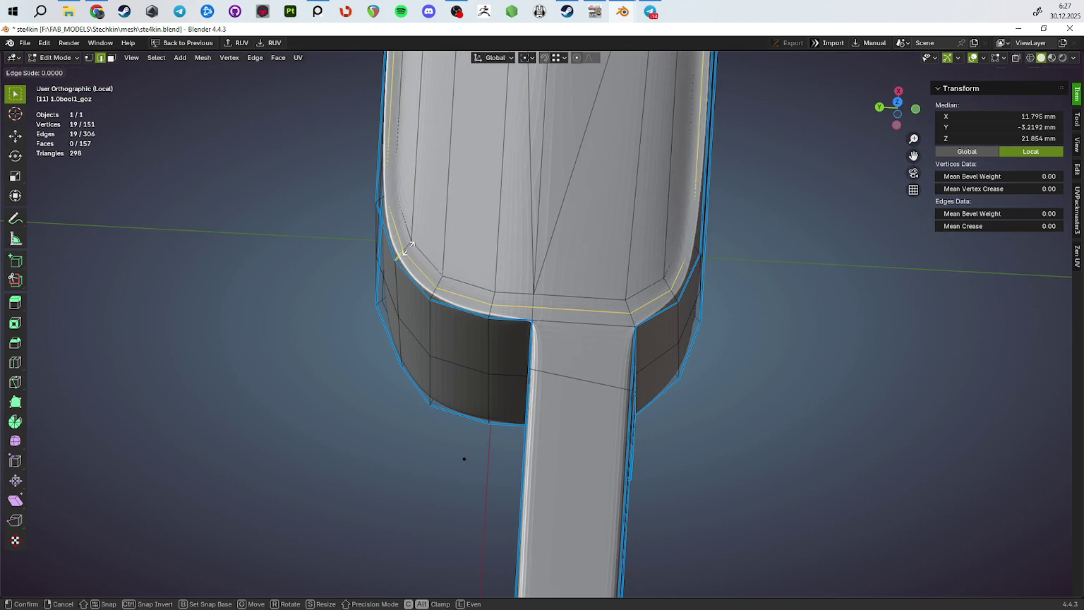
click(402, 248)
Try a lengthwise loop along the narrow arm, then cancel and undo it
drag(403, 247, 595, 207)
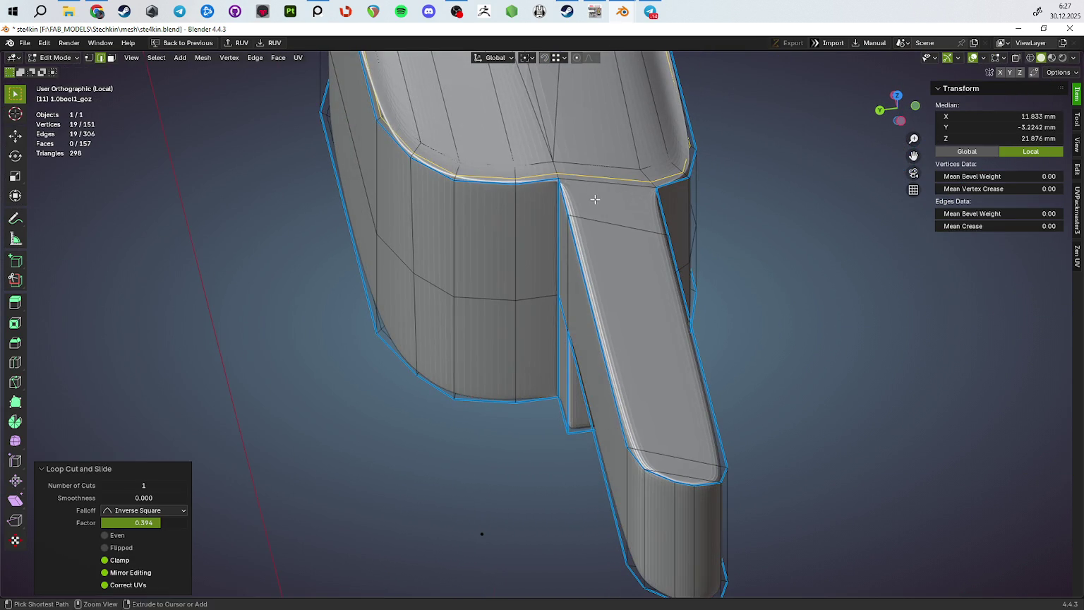
click(570, 199)
right_click(565, 199)
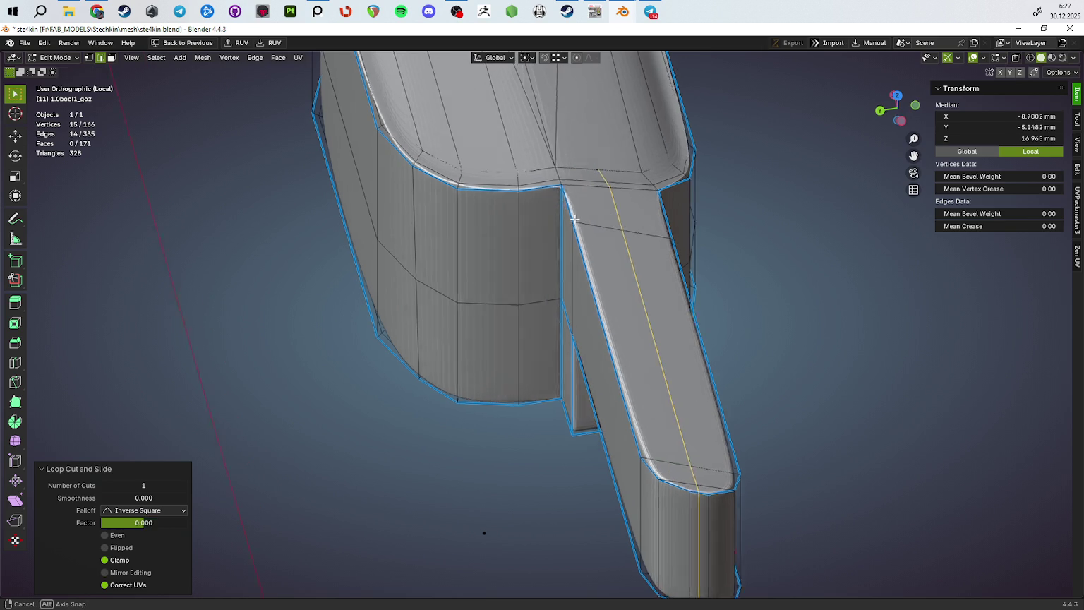
key(ctrl+z)
scroll(up, 3)
Inspect the junction corner, toggling between the cage and the smoothed preview
drag(593, 246, 619, 292)
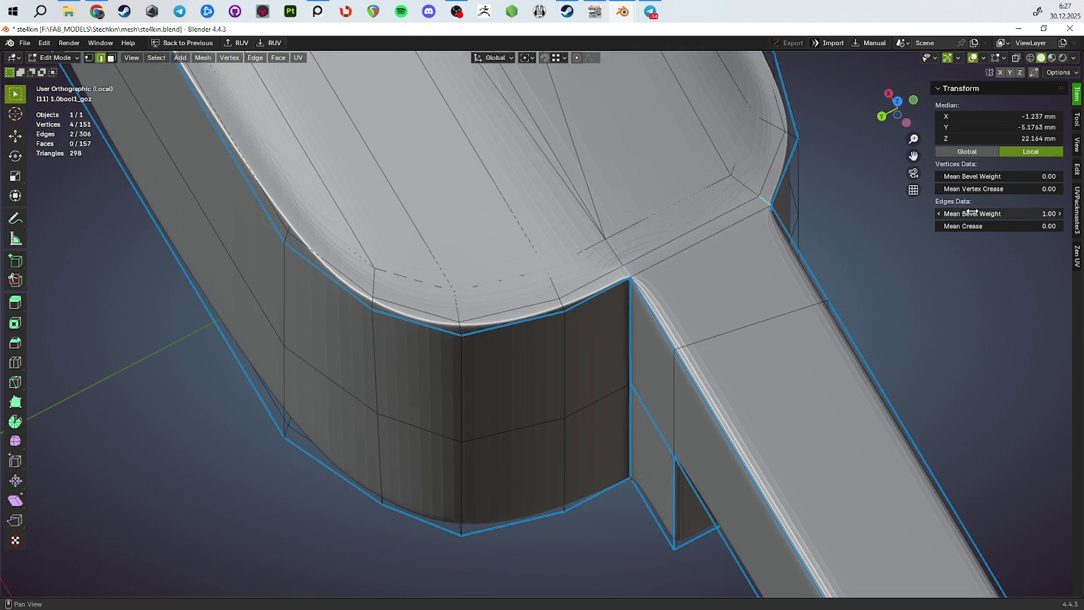
drag(722, 374, 675, 207)
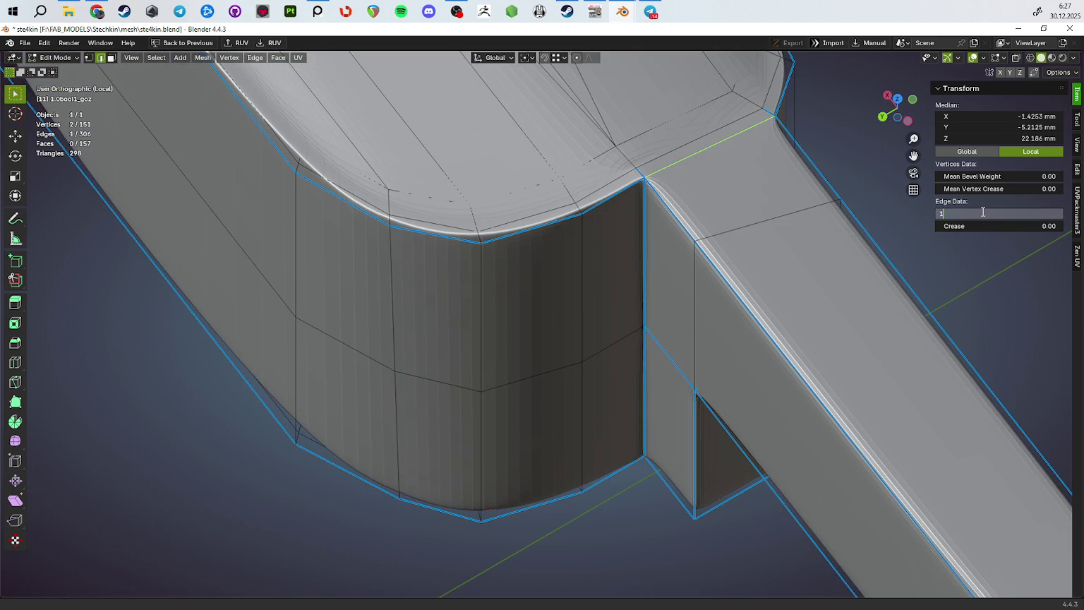
scroll(down, 3)
key(Tab)
drag(681, 332, 590, 237)
key(Tab)
drag(646, 261, 498, 255)
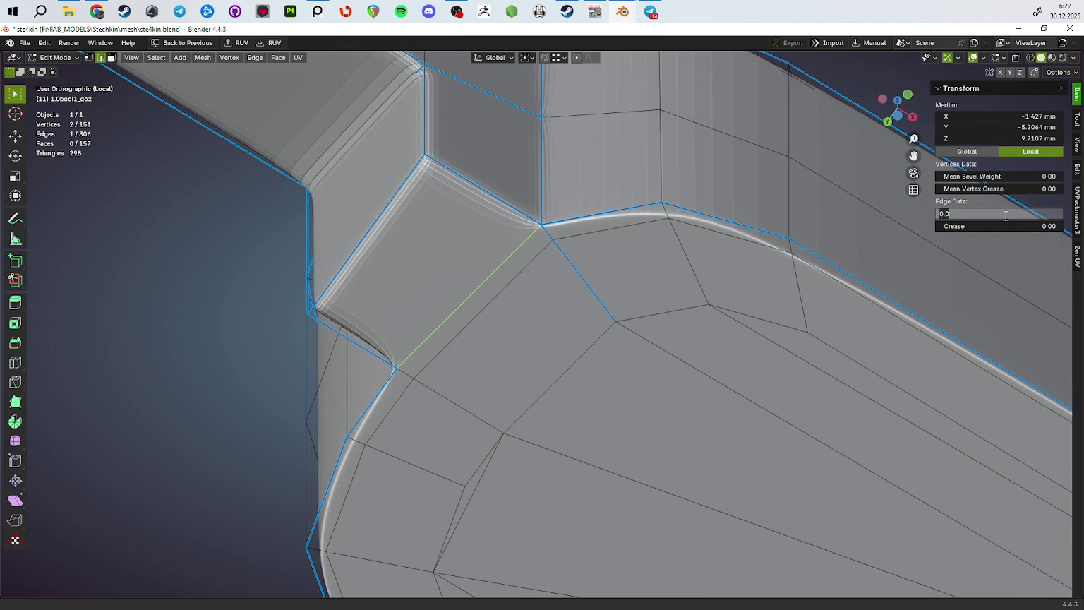
drag(600, 317, 555, 356)
key(Tab)
key(Tab)
drag(559, 265, 603, 267)
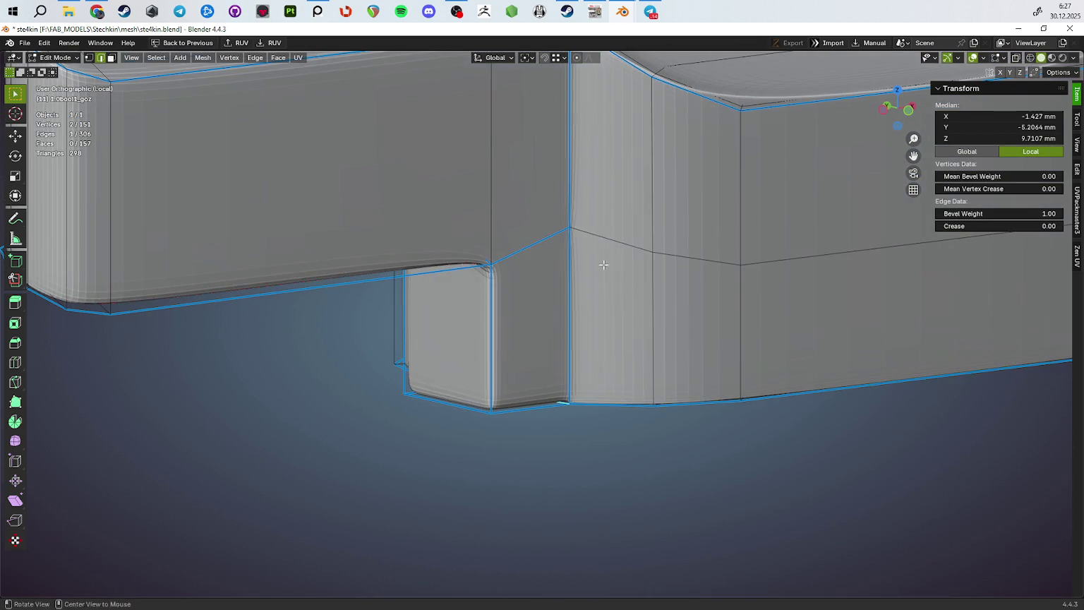
scroll(down, 3)
key(Tab)
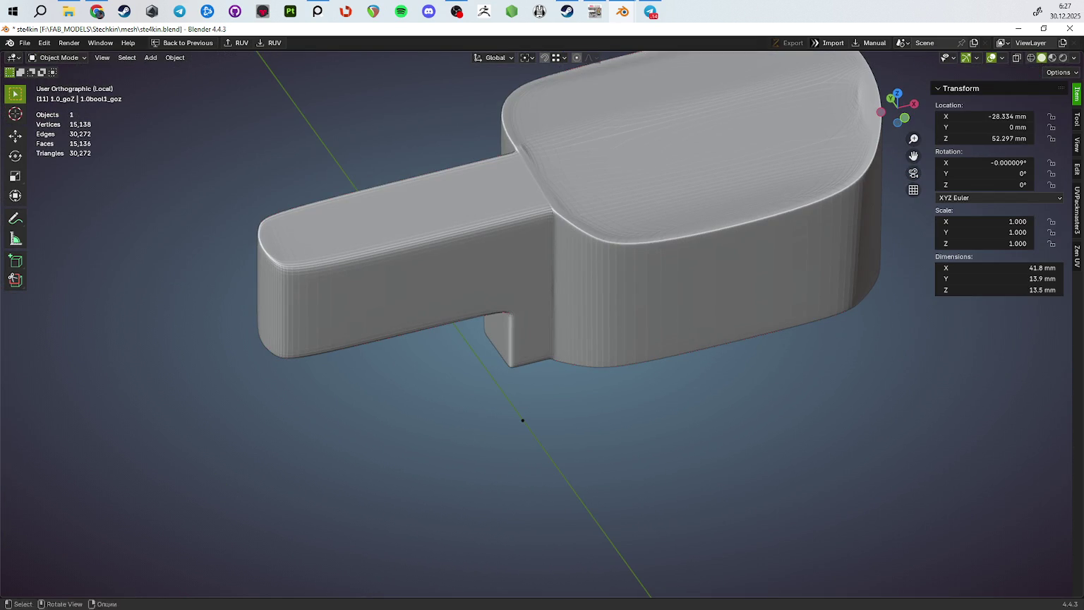
Undo the last change and examine the part's inner corner up close
key(ctrl+z)
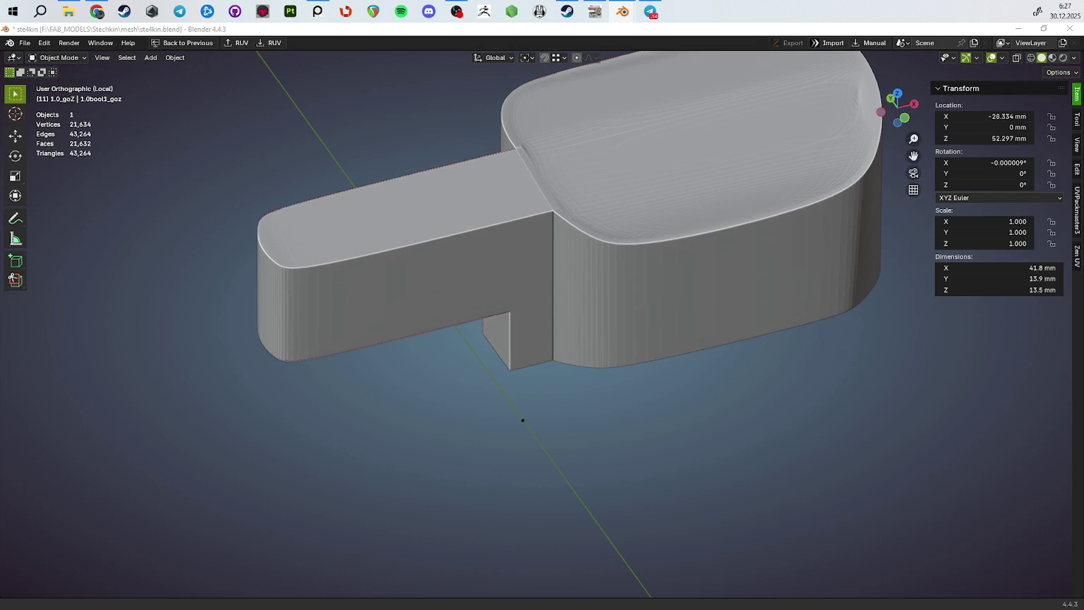
drag(863, 416, 992, 381)
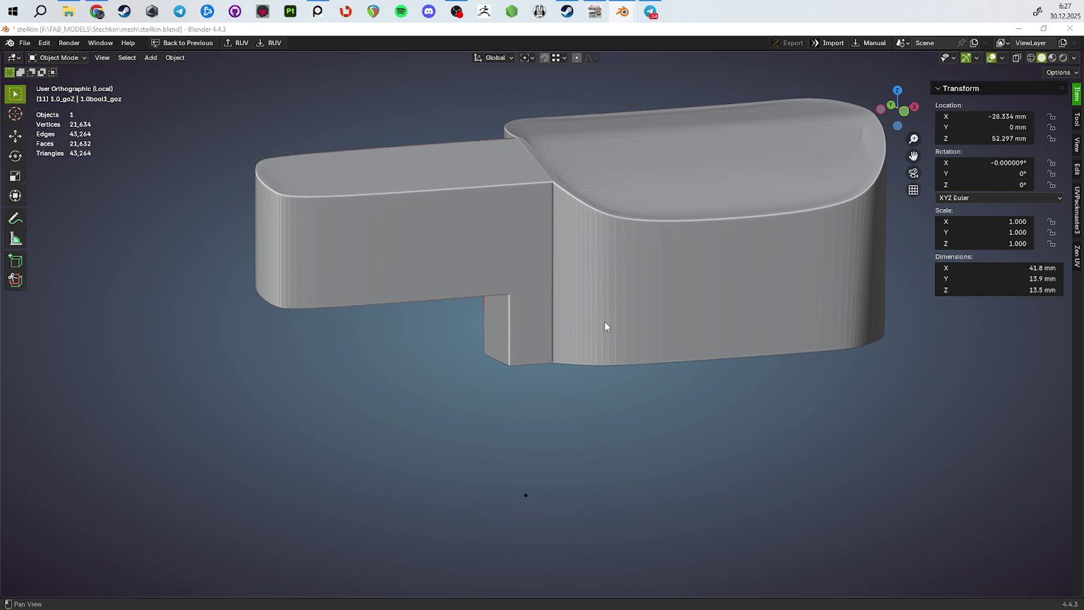
drag(653, 337, 755, 358)
key(Tab)
key(Tab)
scroll(up, 3)
drag(569, 246, 570, 243)
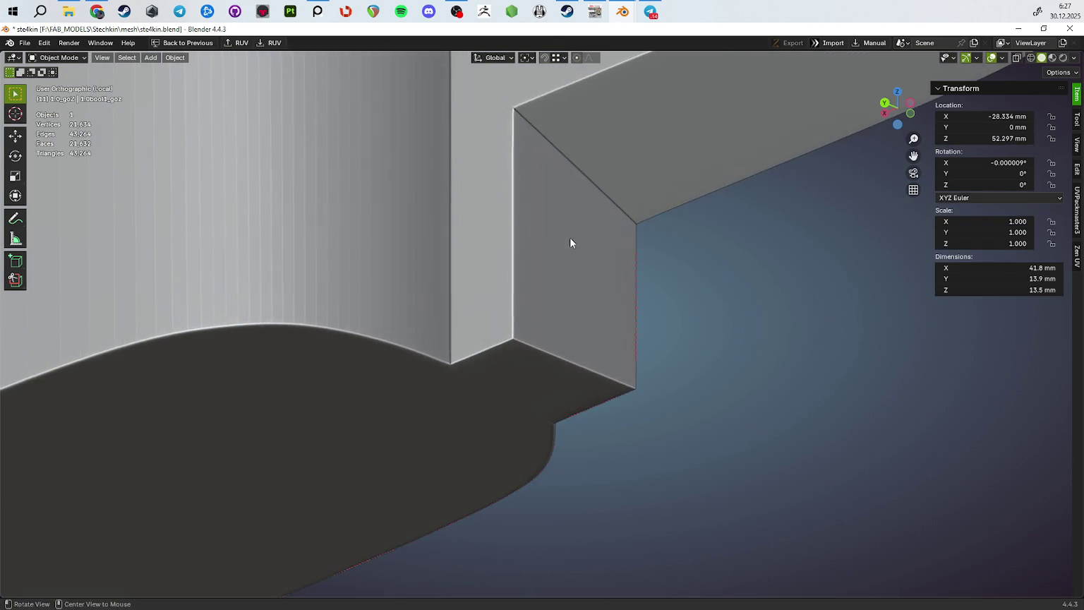
scroll(up, 3)
scroll(up, 3)
drag(568, 292, 568, 314)
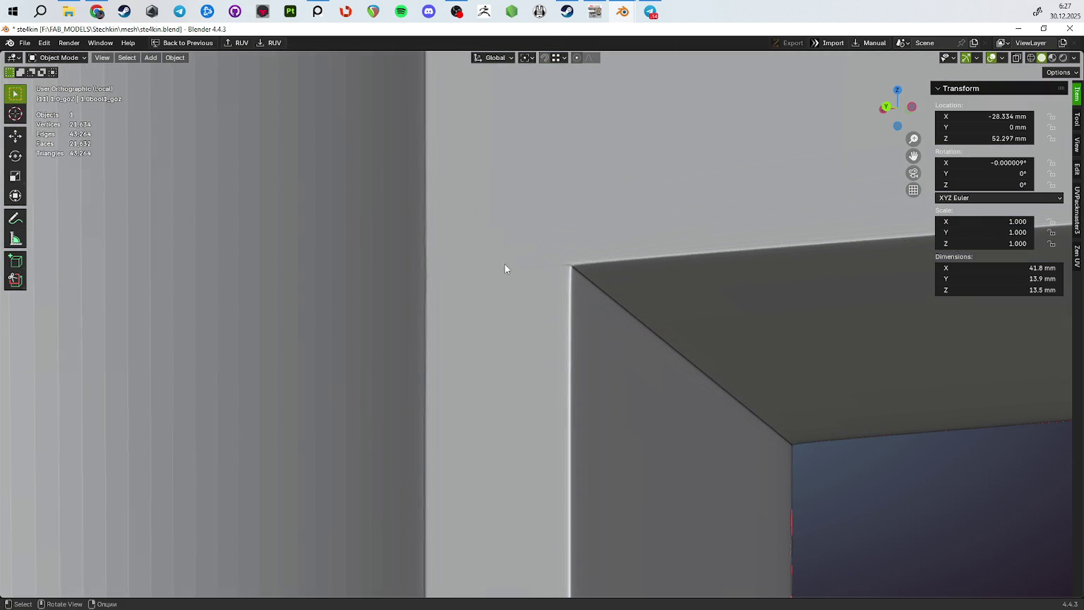
scroll(down, 3)
drag(517, 266, 403, 189)
scroll(down, 3)
Apply Shade Smooth to the part from its right-click menu
key(Tab)
key(Tab)
drag(547, 332, 520, 265)
scroll(down, 3)
right_click(622, 314)
right_click(611, 326)
click(593, 323)
Dissolve the extra vertices on the part's bottom face with Ctrl+X in vertex mode
key(Tab)
scroll(up, 3)
scroll(up, 3)
key(1)
click(510, 220)
key(ctrl+x)
key(ctrl+z)
drag(486, 227, 576, 222)
key(Tab)
key(Tab)
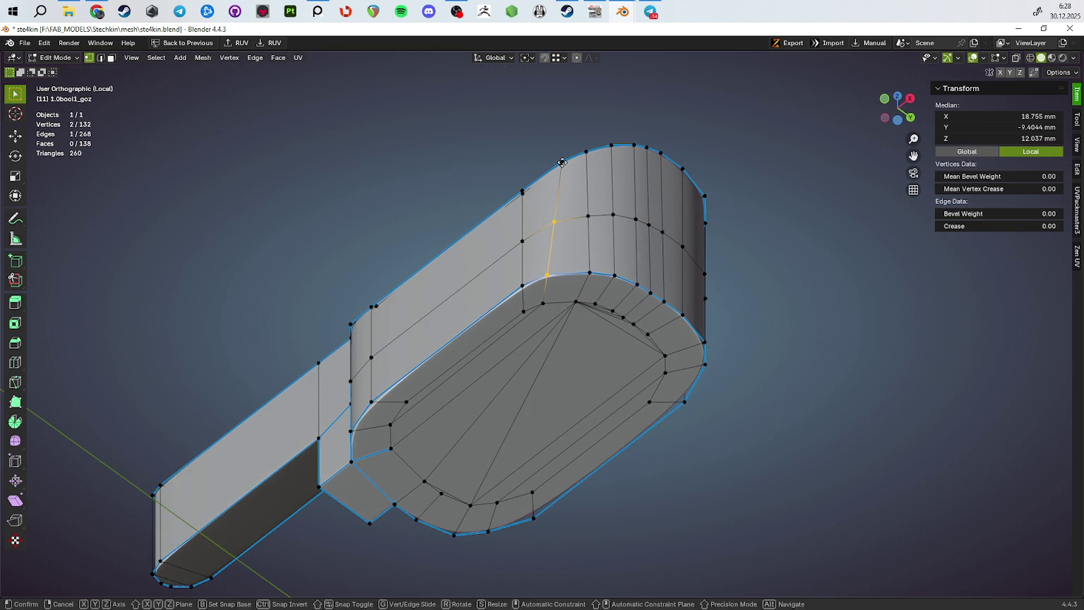
Slide a side vertex along its edge to tidy the topology
key(g)
drag(561, 213, 541, 223)
click(552, 216)
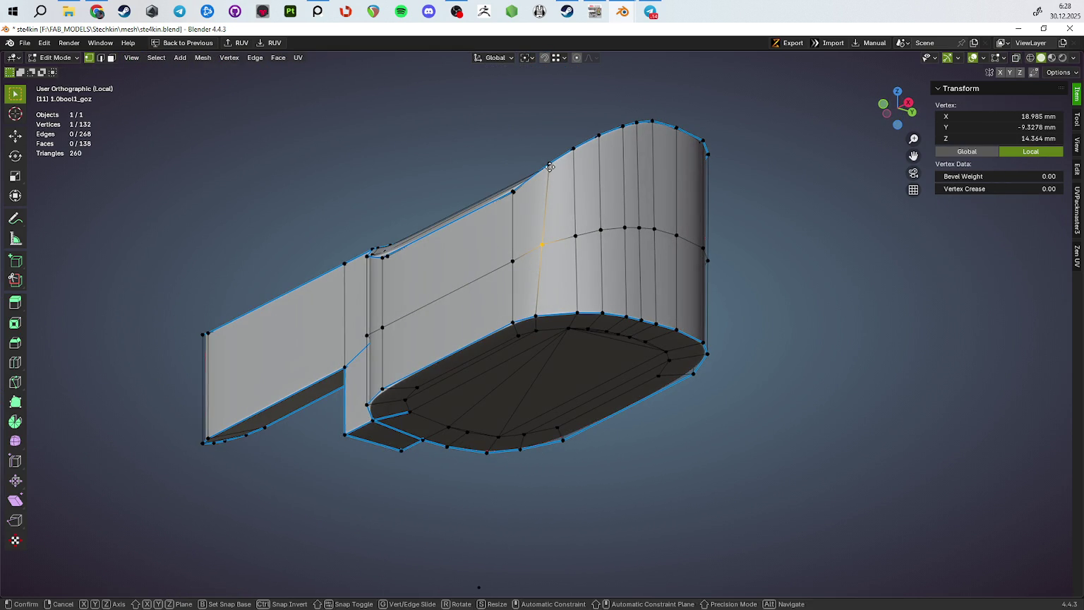
key(g)
click(549, 167)
drag(549, 167, 536, 240)
key(Tab)
Set viewport lighting to MatCap with the glossy red sphere and view the part
click(1073, 58)
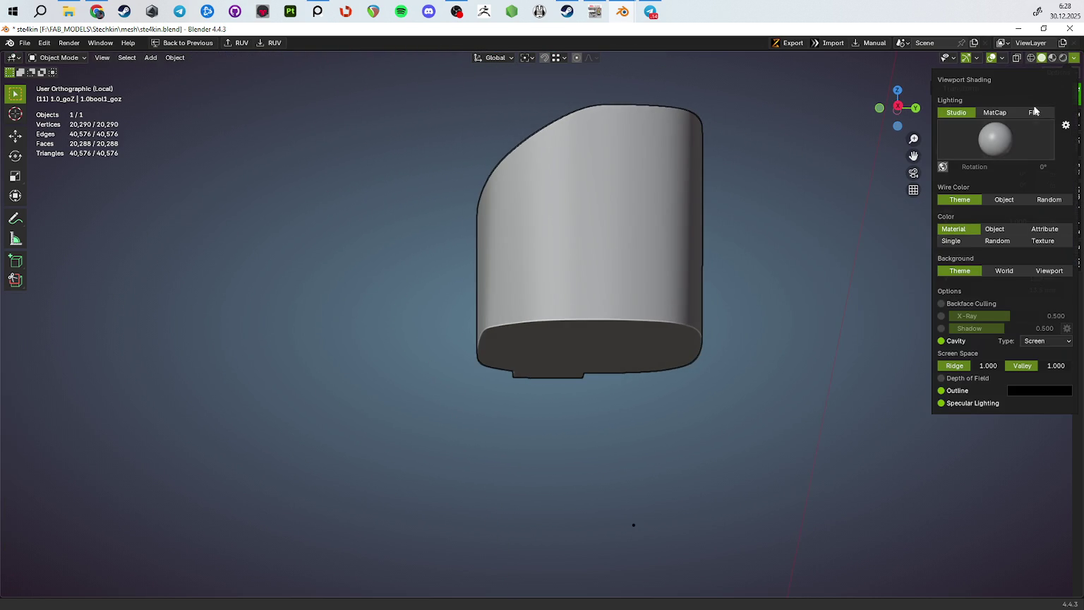
click(993, 113)
click(995, 139)
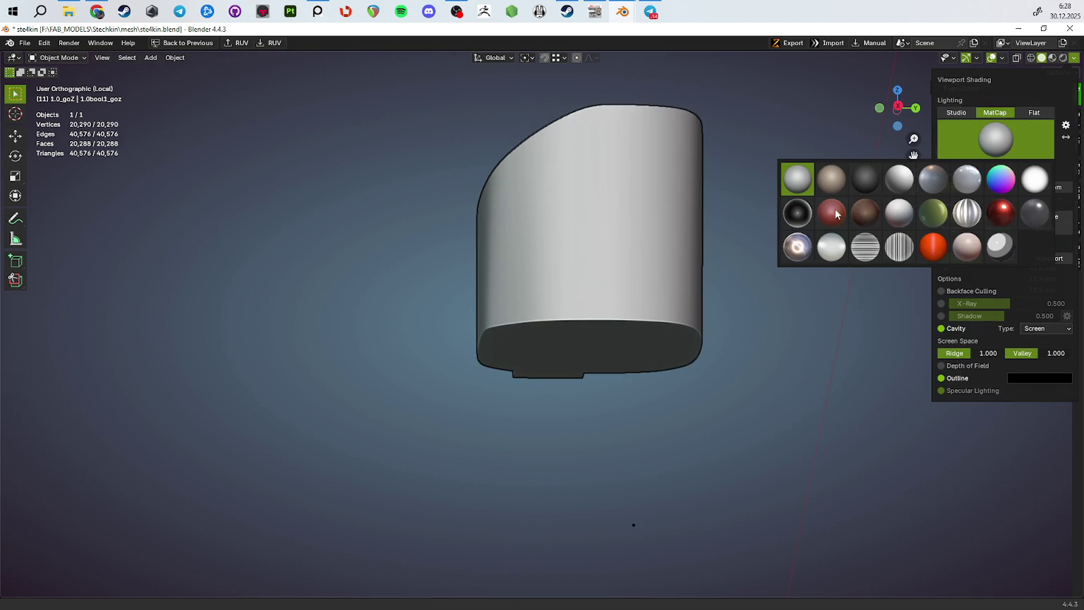
click(1001, 214)
drag(677, 242, 767, 226)
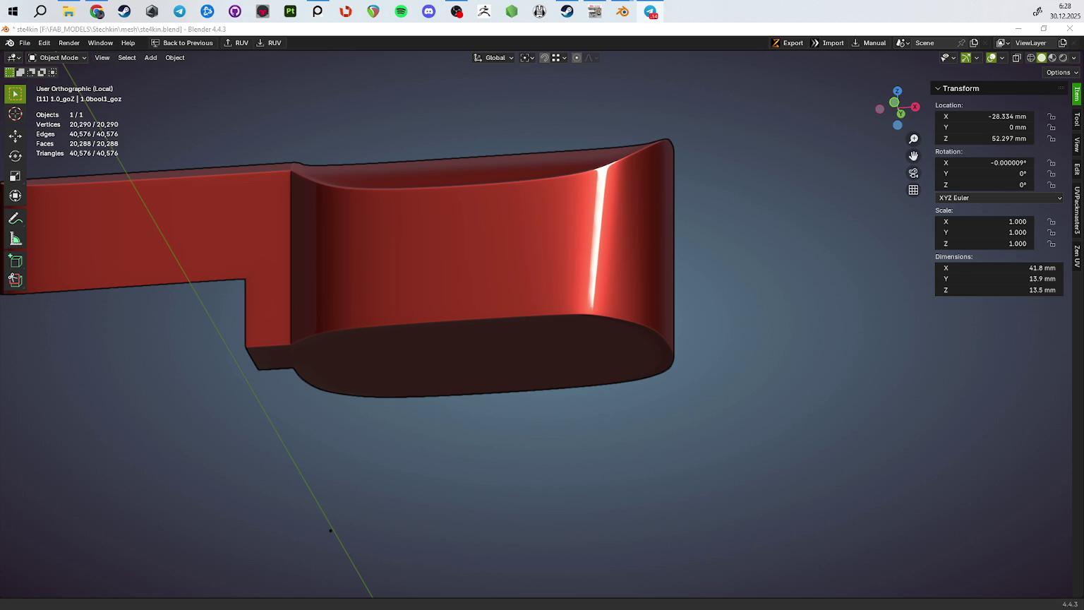
drag(826, 352, 604, 190)
In Edit Mode, slide a vertex on the rounded end along X toward the curve
key(Tab)
scroll(up, 3)
key(alt+a)
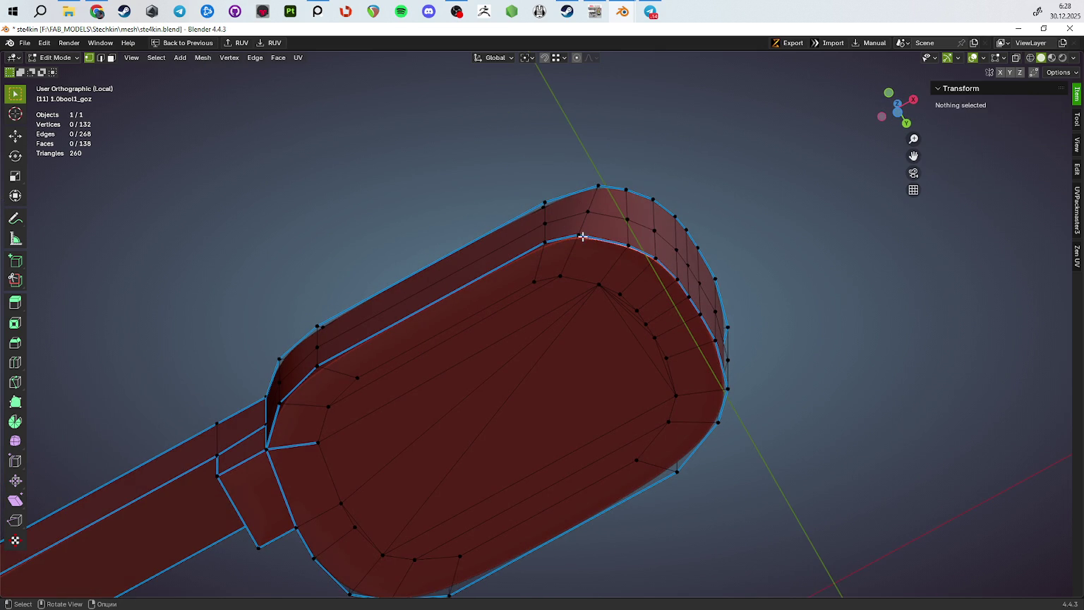
click(579, 235)
key(g)
key(x)
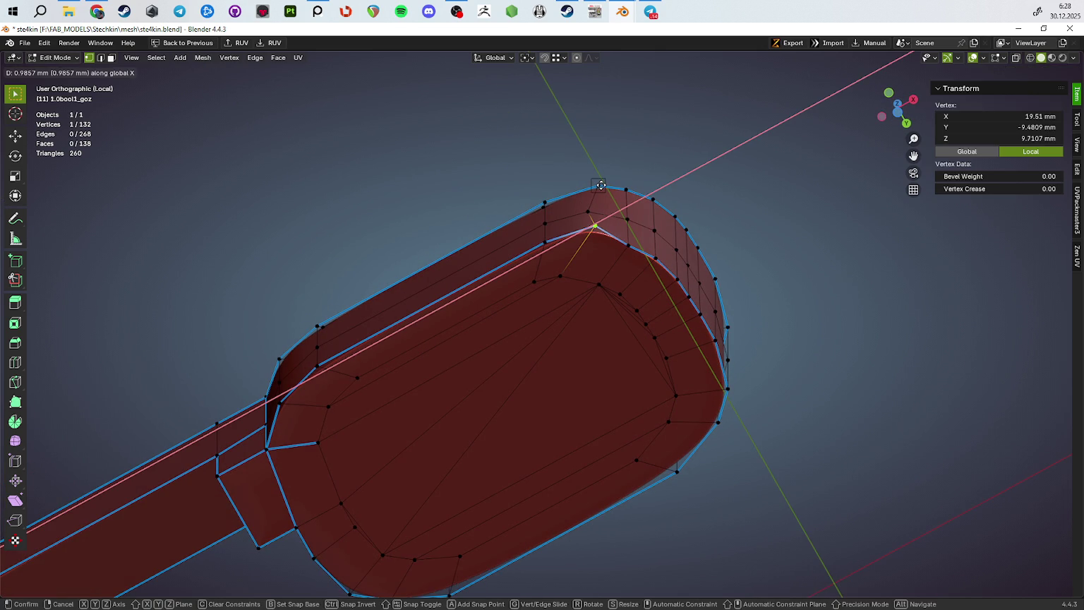
click(600, 185)
key(g)
key(shift+Tab)
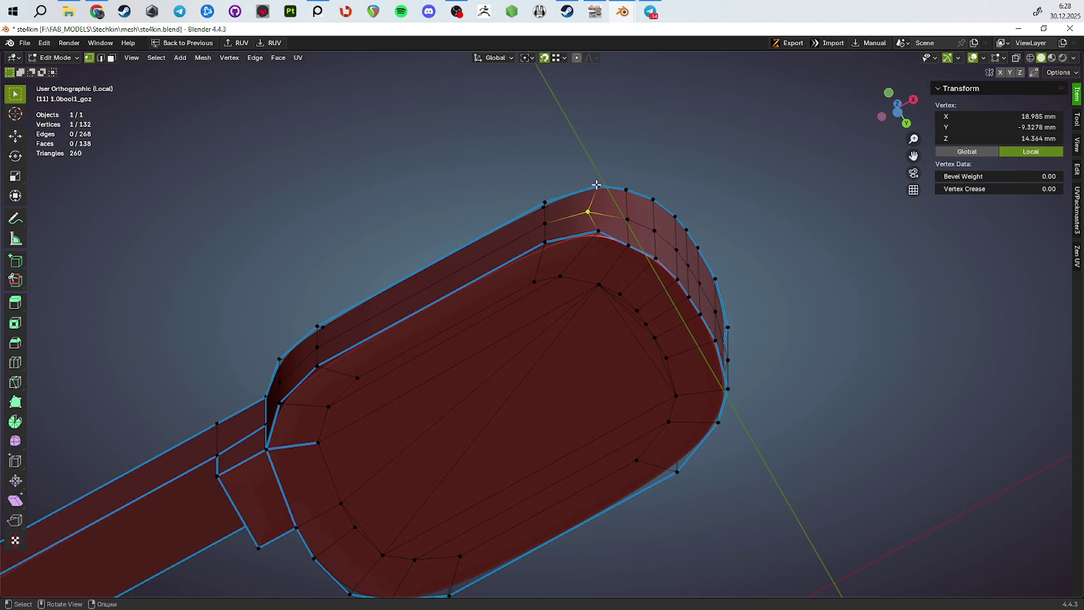
key(x)
click(595, 183)
Check the smoothed result, then add a midpoint edge loop across the rounded end and shift it along Y
key(Tab)
drag(622, 213, 653, 298)
key(Tab)
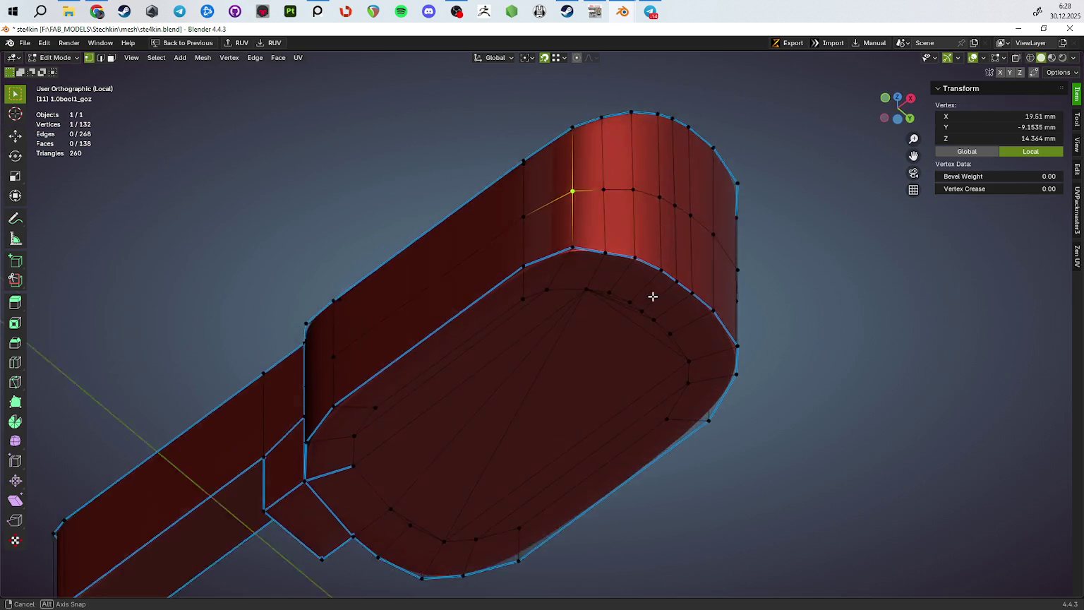
key(2)
drag(604, 218, 651, 222)
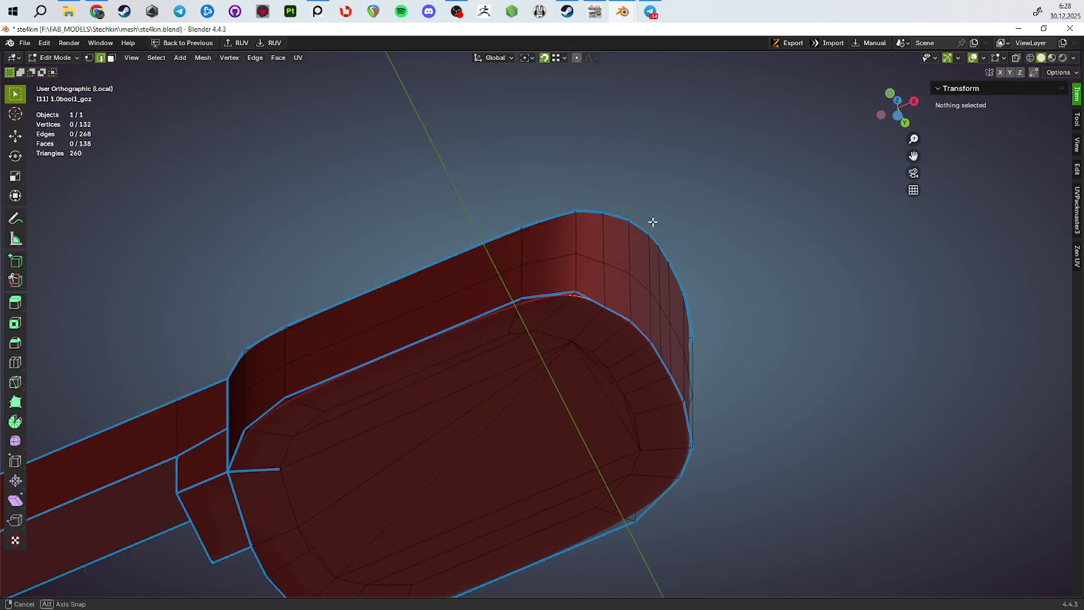
key(ctrl+r)
click(549, 265)
right_click(549, 265)
drag(564, 307, 631, 372)
key(g)
key(y)
click(595, 215)
Select two short edges on the rounded end, try an X move, then undo it
key(Tab)
key(Tab)
scroll(up, 3)
click(609, 247)
click(570, 306)
scroll(up, 3)
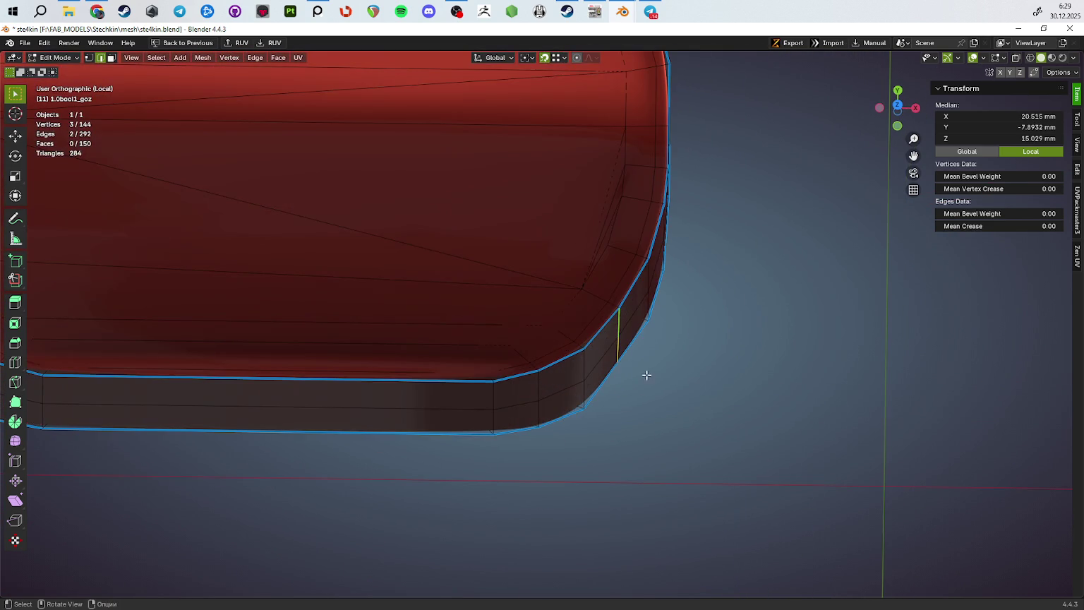
key(g)
key(x)
click(755, 411)
drag(755, 411, 679, 202)
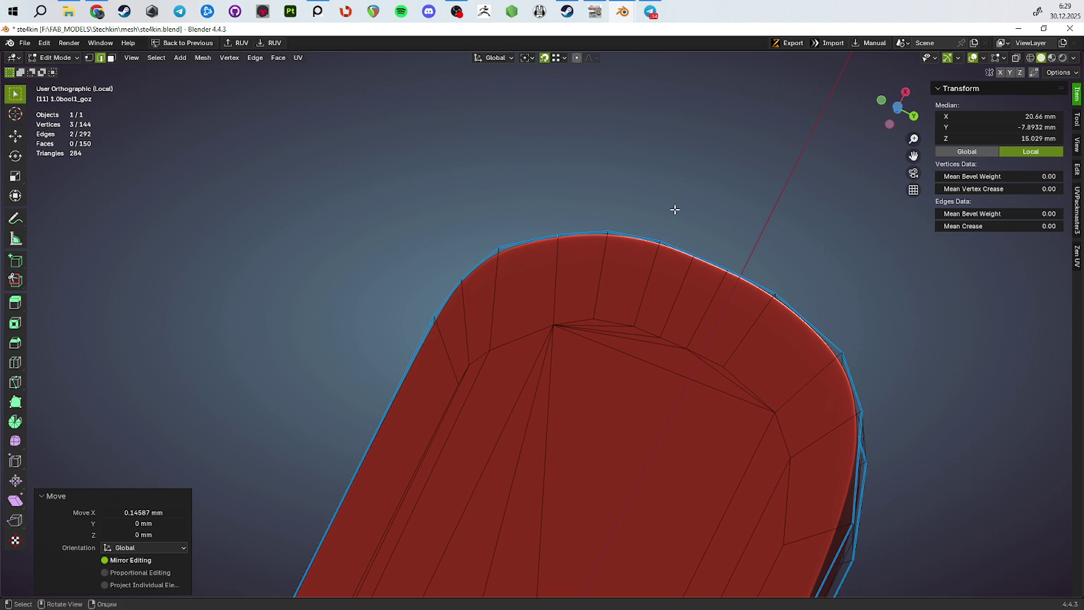
key(ctrl+z)
key(x)
key(x)
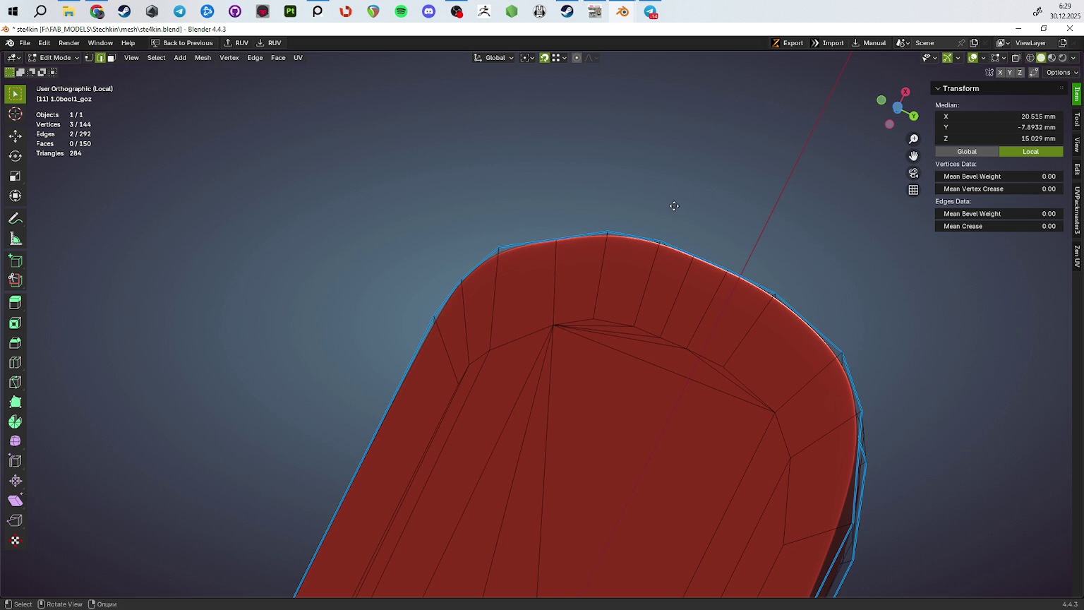
key(Escape)
In Bottom view, slide a curved-outline vertex along X and Y onto the curve
key(ctrl+KP_7)
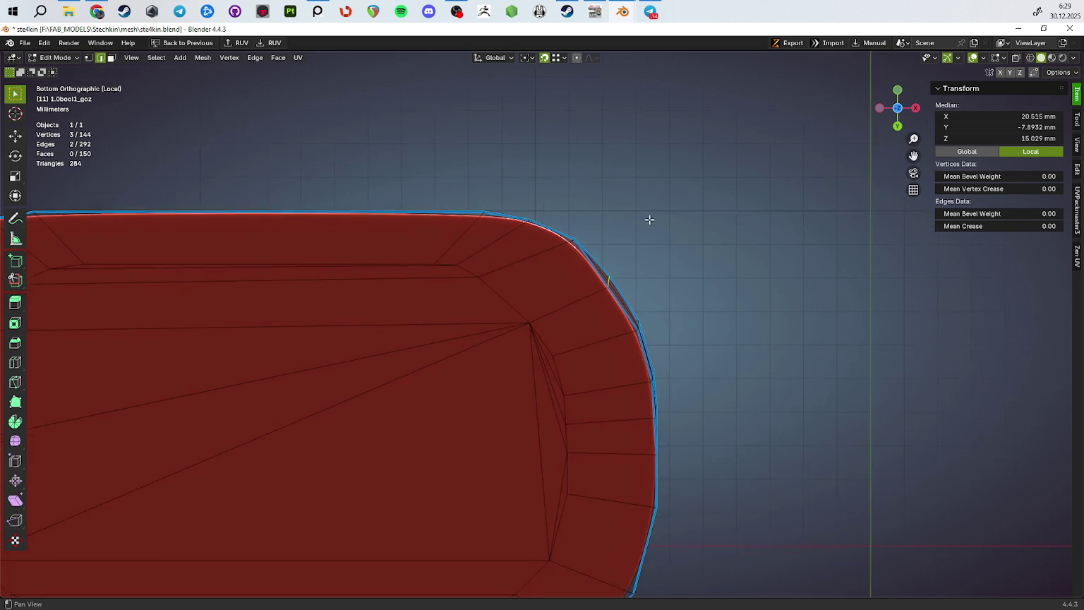
scroll(up, 3)
click(639, 255)
key(g)
key(x)
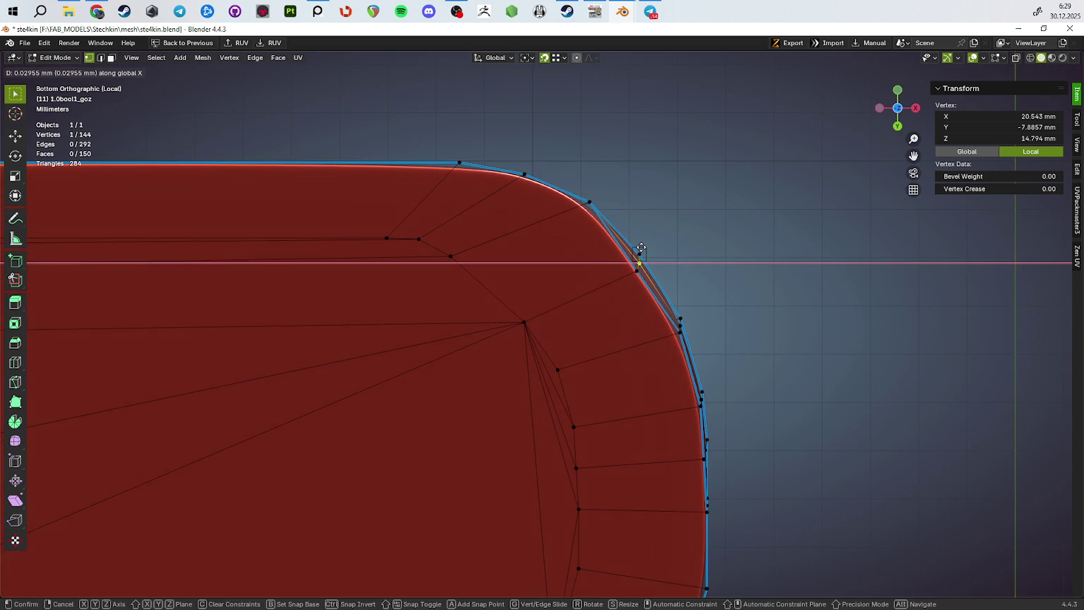
click(632, 271)
key(g)
key(y)
click(628, 277)
key(g)
key(y)
click(639, 265)
Inspect the smoothed shape in Object Mode, then return to Edit Mode
scroll(down, 3)
key(Tab)
scroll(down, 3)
drag(637, 261, 521, 334)
key(Tab)
key(Tab)
key(Tab)
scroll(up, 3)
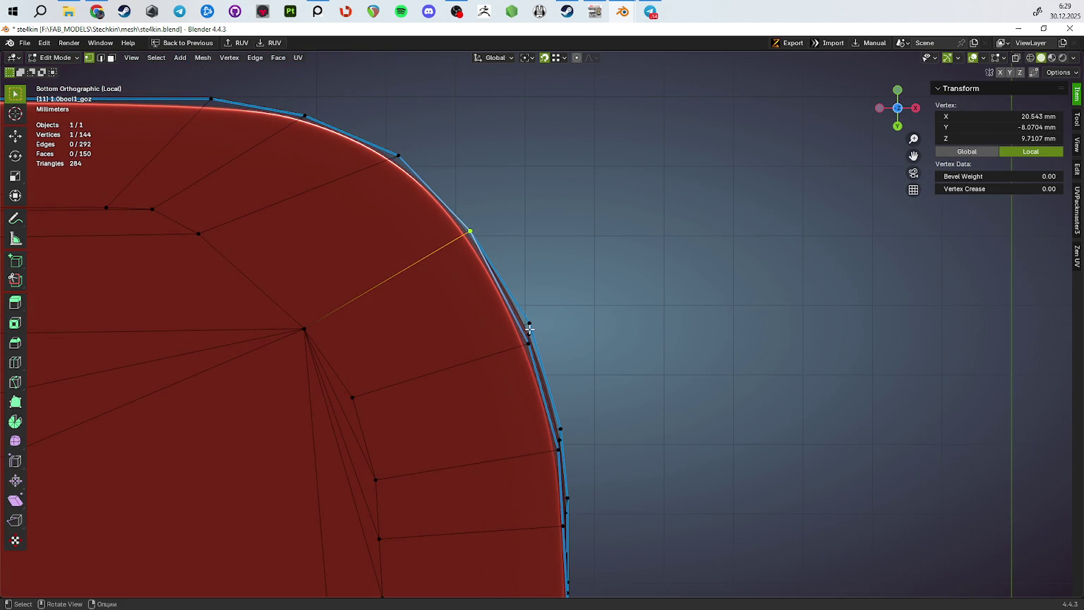
key(g)
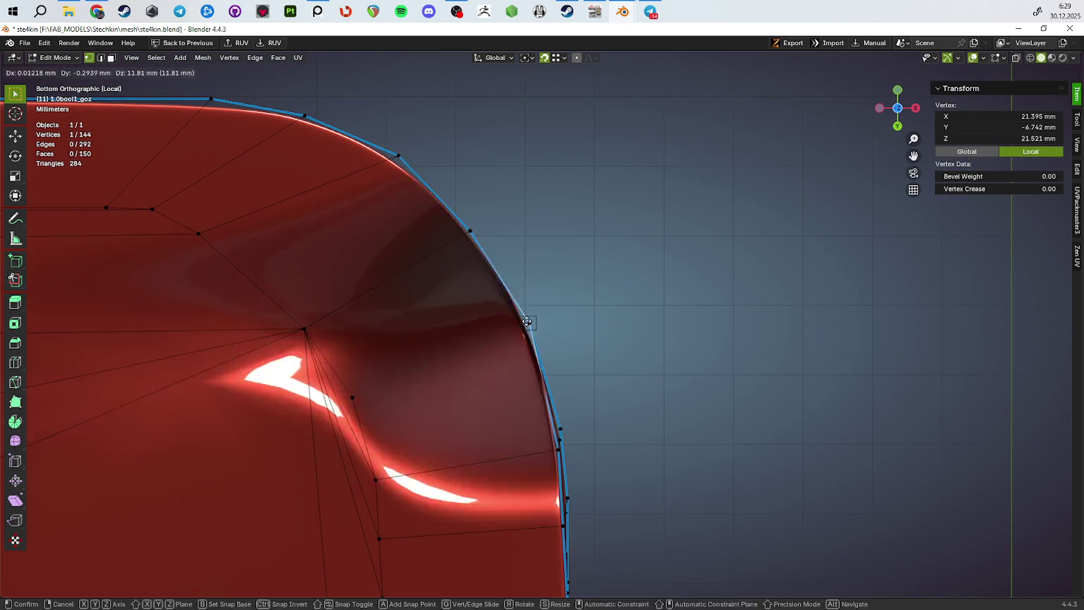
right_click(526, 321)
Move the next vertices down the curved edge into line, nudging one along X
click(487, 360)
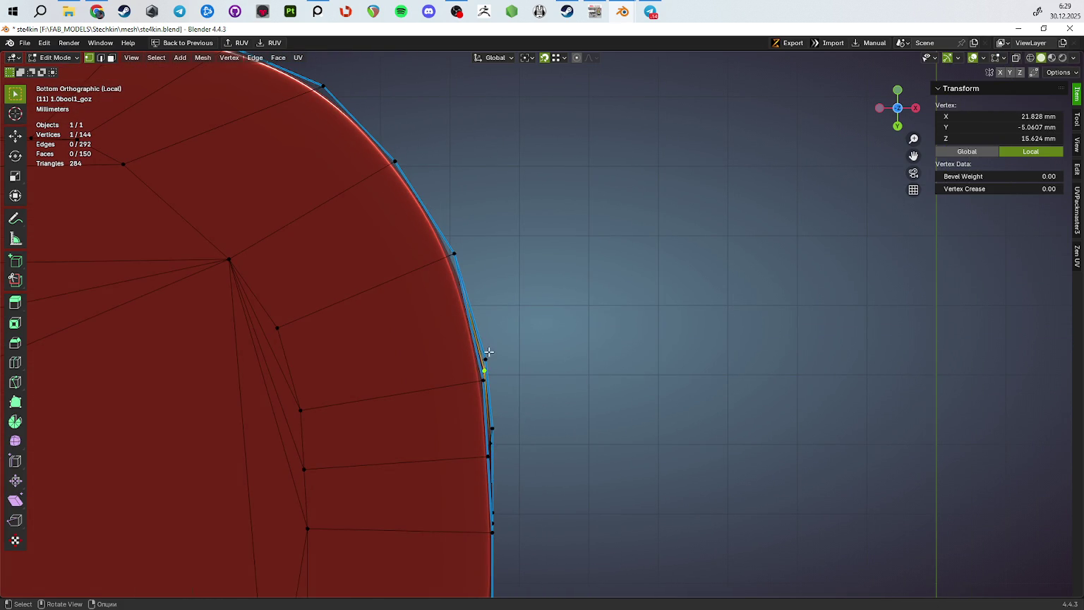
click(477, 386)
key(g)
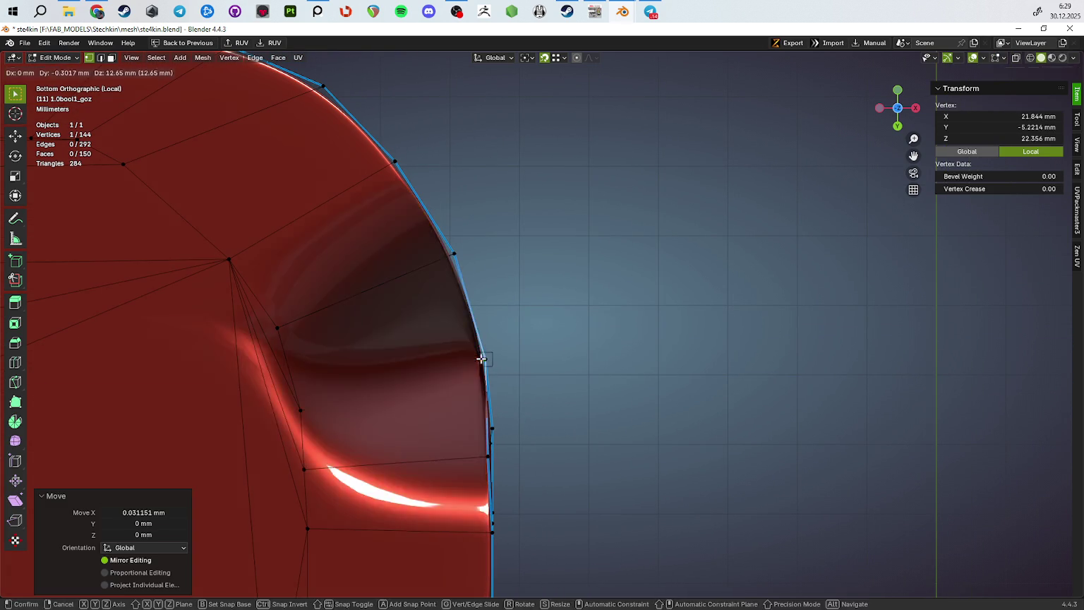
click(538, 394)
drag(538, 395, 513, 322)
click(464, 375)
key(ctrl+z)
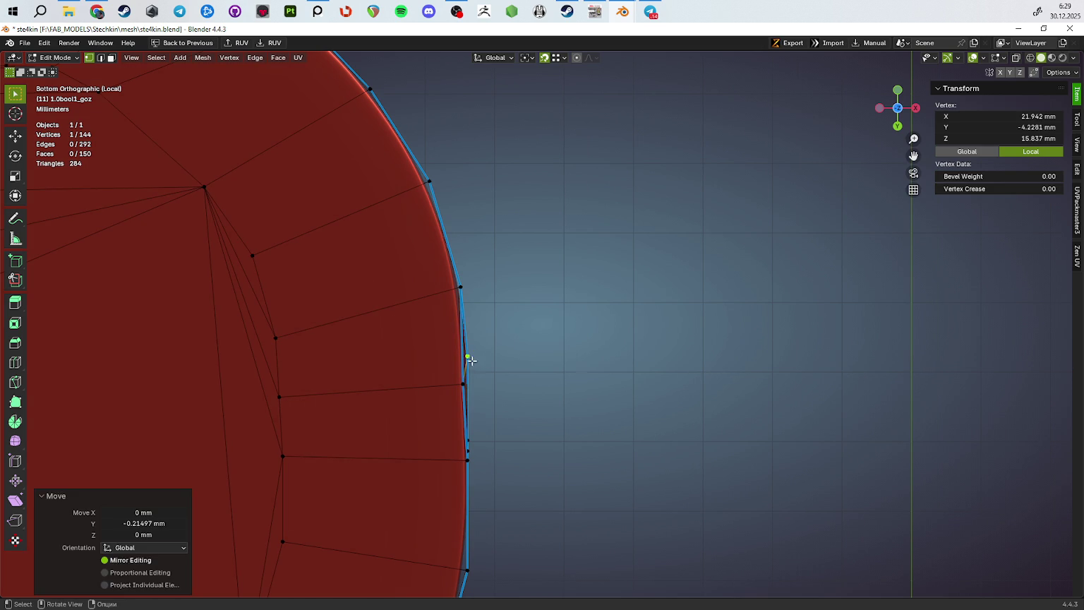
click(466, 362)
key(g)
key(x)
click(466, 355)
Review the part in perspective, then select the vertical side edge in edge mode
scroll(down, 3)
key(Tab)
drag(503, 390, 592, 375)
key(Tab)
key(2)
click(562, 289)
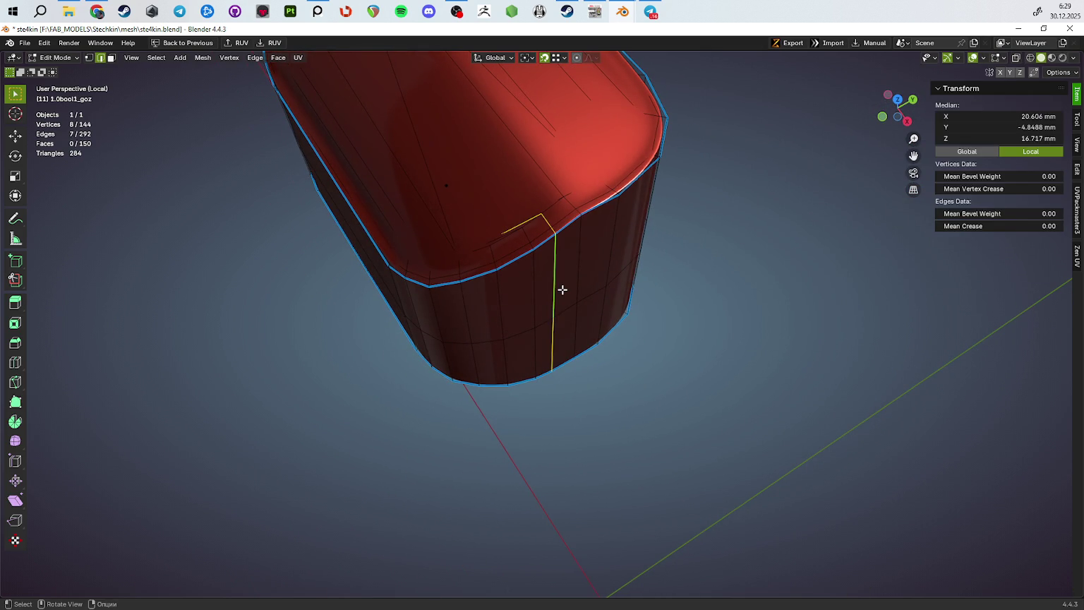
Dissolve the selected vertical edge and return to Object Mode
drag(565, 296, 583, 208)
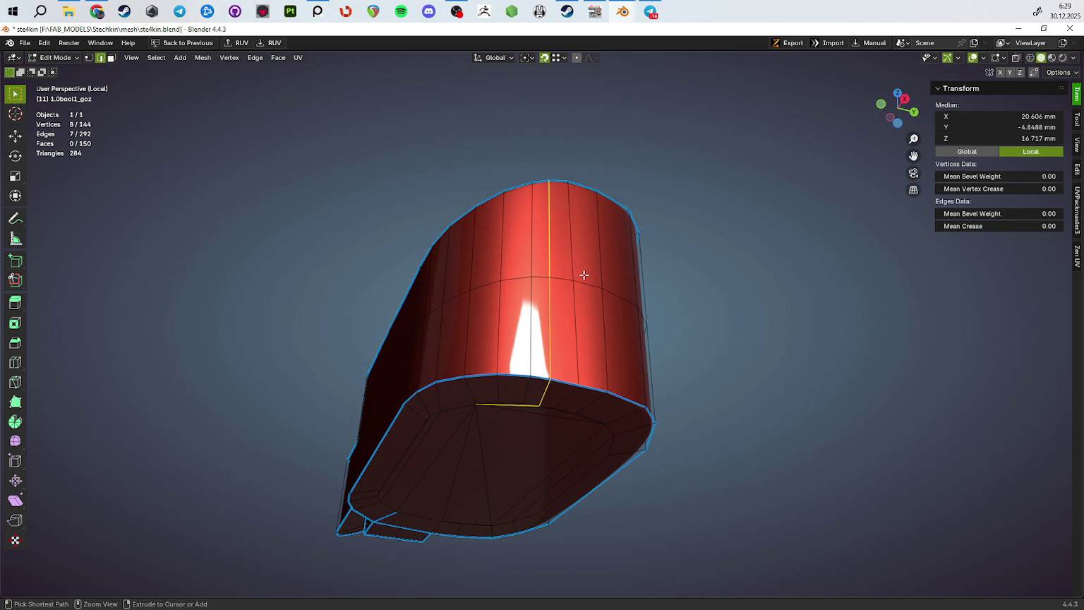
key(ctrl+x)
drag(608, 331, 558, 476)
key(Tab)
scroll(up, 3)
key(Tab)
key(Tab)
drag(577, 375, 580, 391)
Set the viewport shading colour to a single neutral grey and save the file
click(1073, 57)
click(960, 236)
drag(618, 321, 539, 367)
scroll(down, 3)
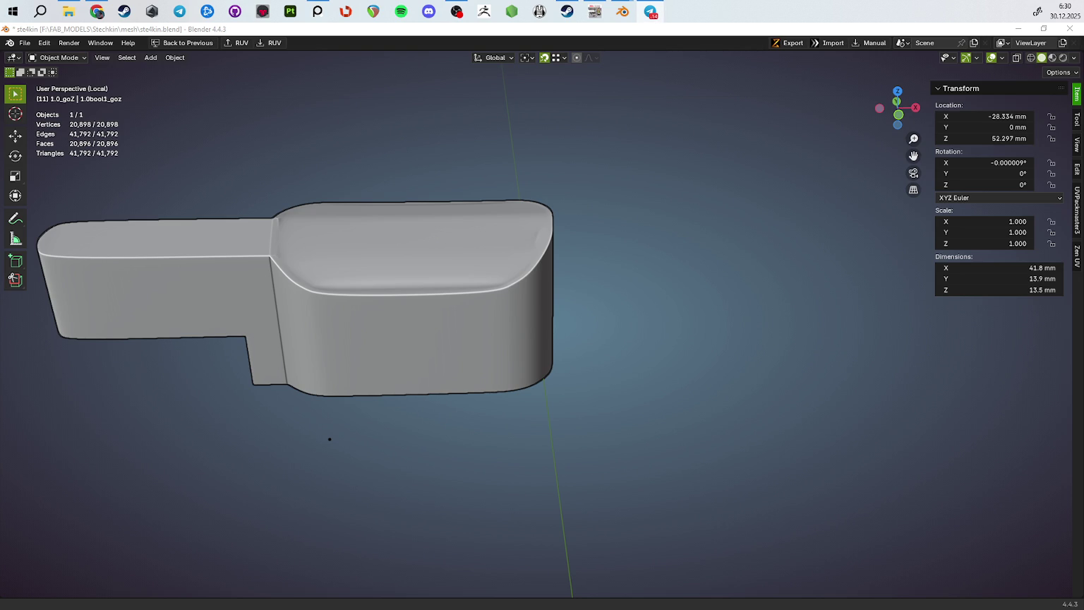
key(ctrl+s)
drag(627, 371, 535, 354)
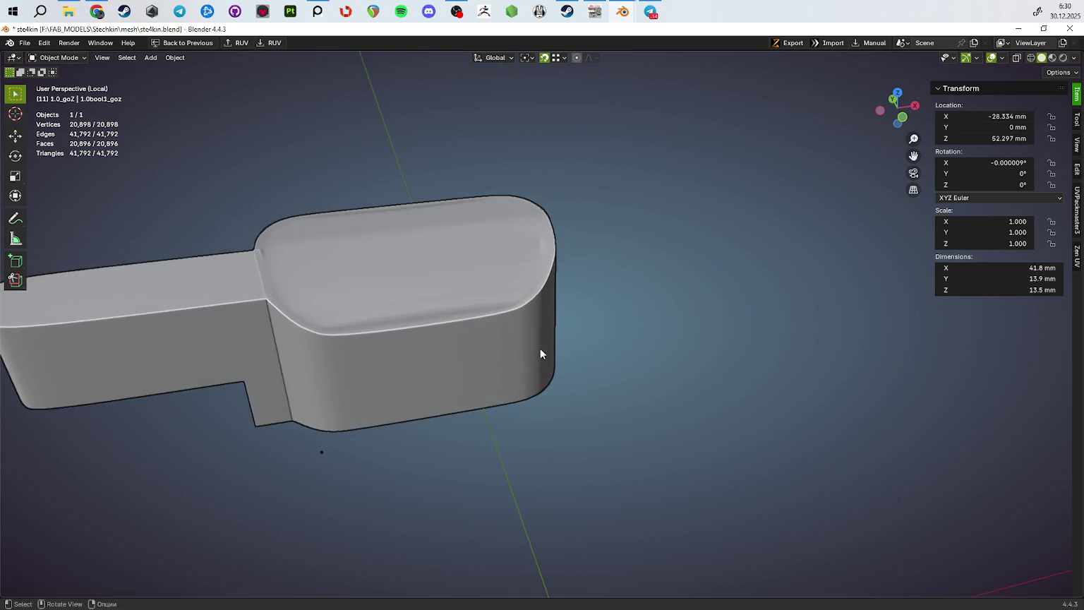
Exit Local view, select the pistol slide, and isolate it on its own
scroll(down, 3)
key(KP_Divide)
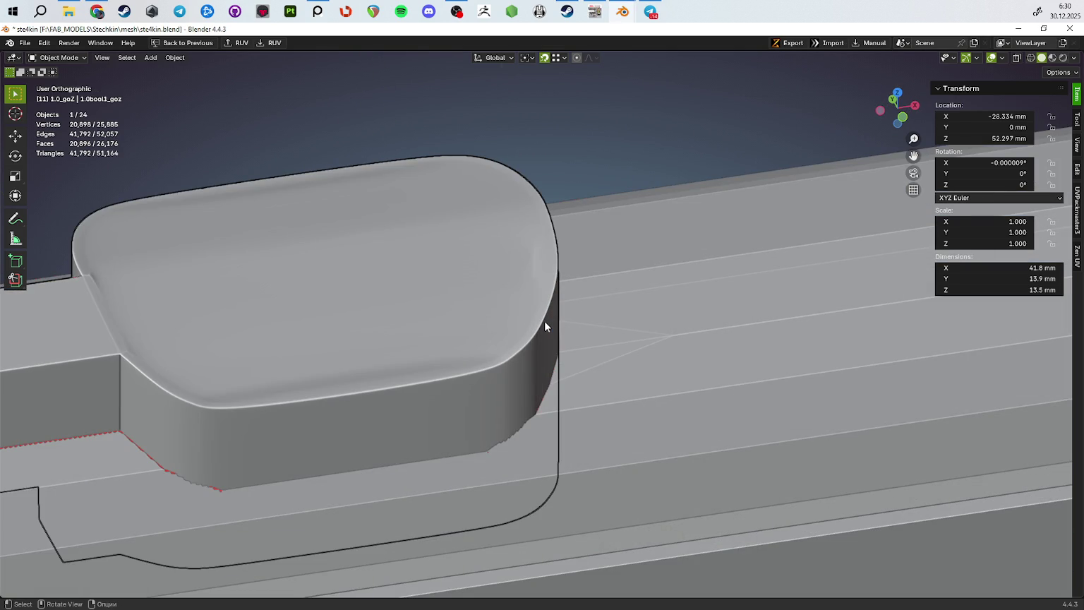
key(ctrl+s)
click(706, 226)
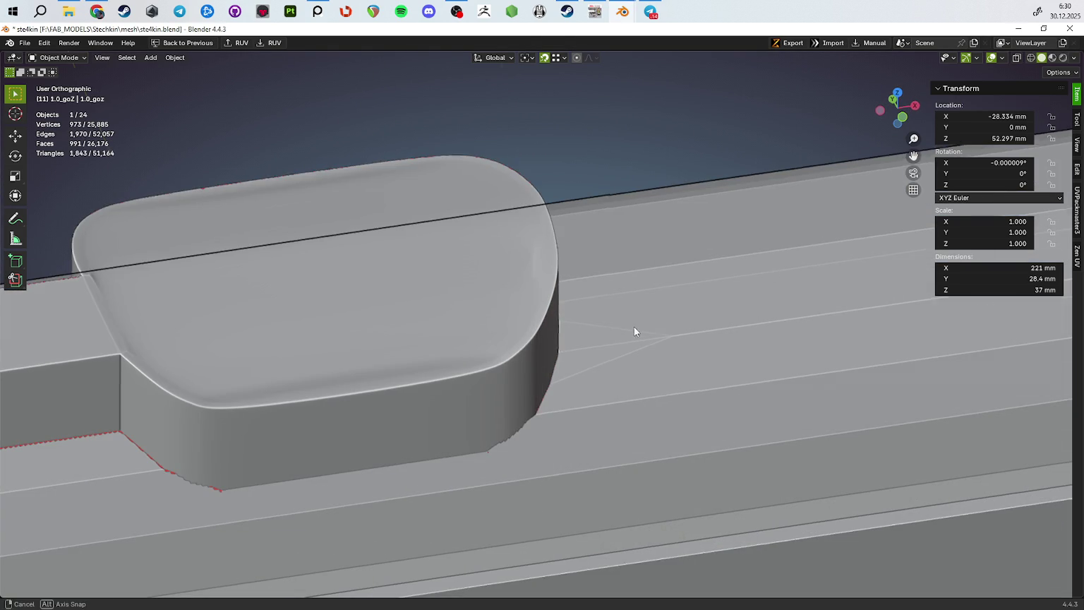
scroll(down, 3)
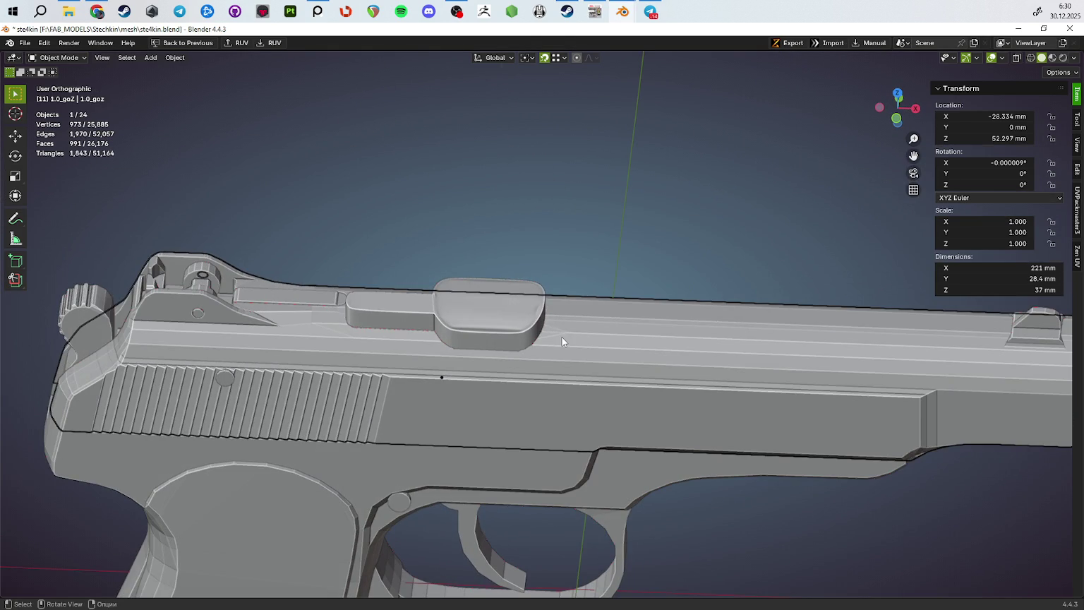
key(KP_Divide)
key(ctrl+s)
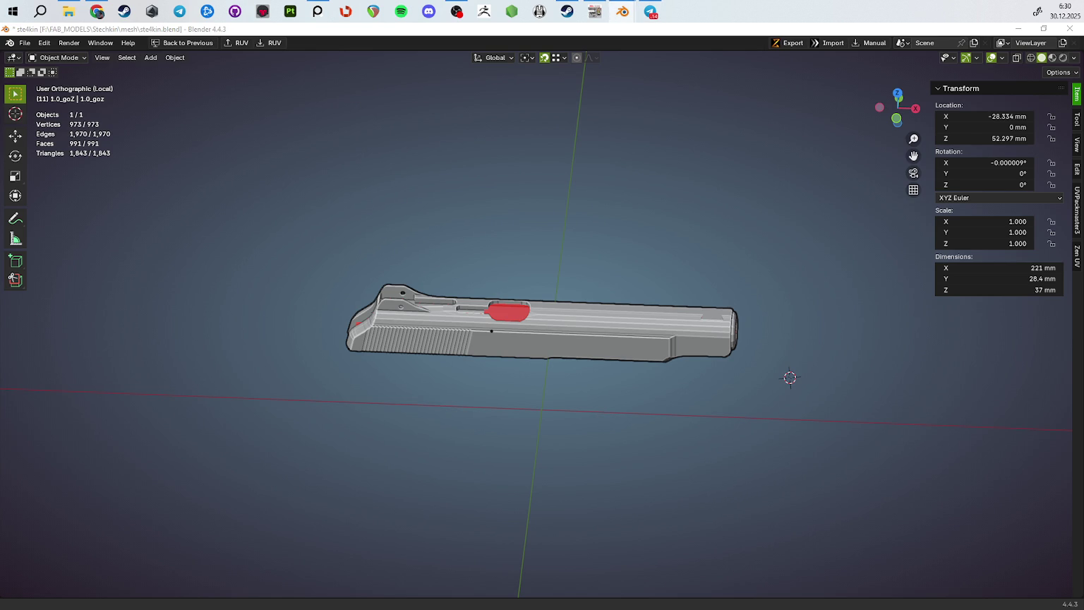
drag(847, 345, 812, 352)
Enter Edit Mode on the slide and select a strip of faces on its top
key(Tab)
scroll(up, 3)
drag(475, 357, 526, 309)
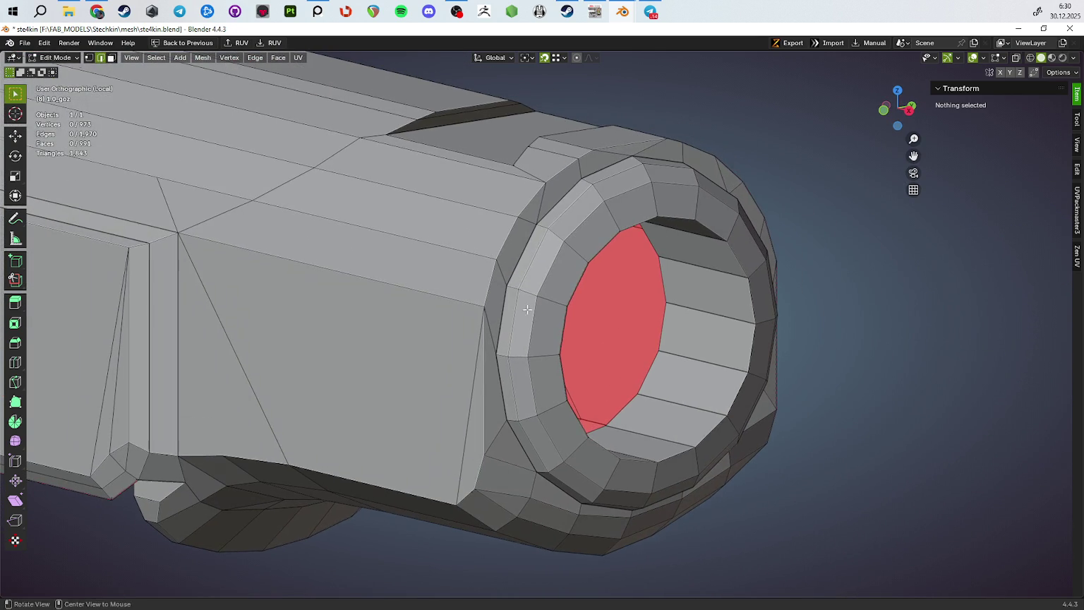
key(3)
click(447, 116)
Duplicate the slide's top faces at the front sight and separate them into a new object
drag(441, 122, 528, 293)
click(523, 248)
click(437, 223)
drag(438, 223, 537, 299)
key(shift+d)
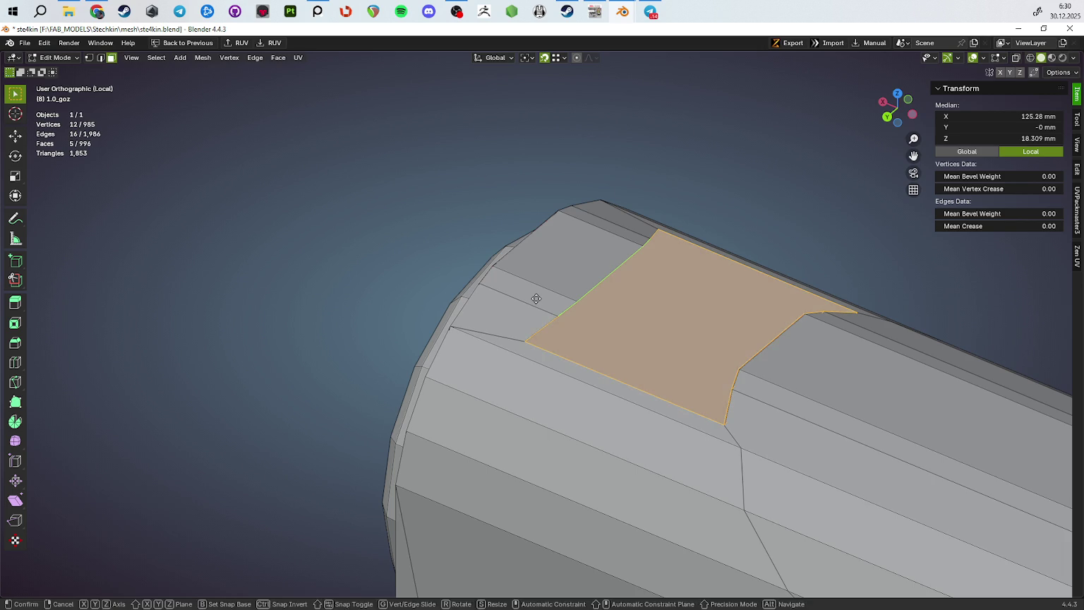
right_click(536, 299)
key(p)
click(536, 299)
key(Tab)
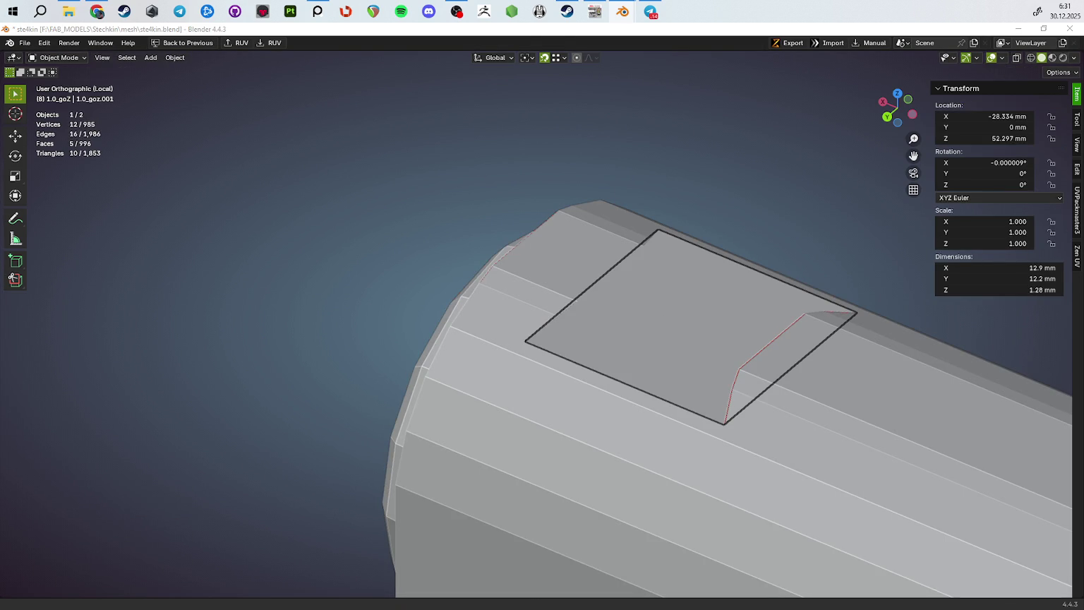
Save the file, then isolate the new patch object and select all of its mesh
click(648, 378)
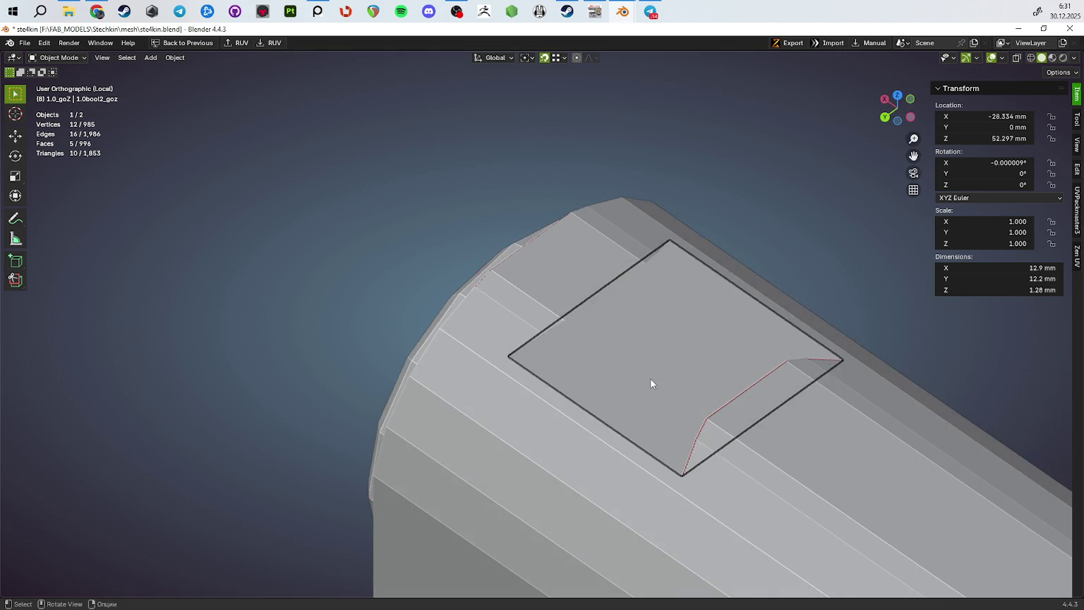
key(ctrl+s)
click(793, 376)
drag(656, 328, 601, 312)
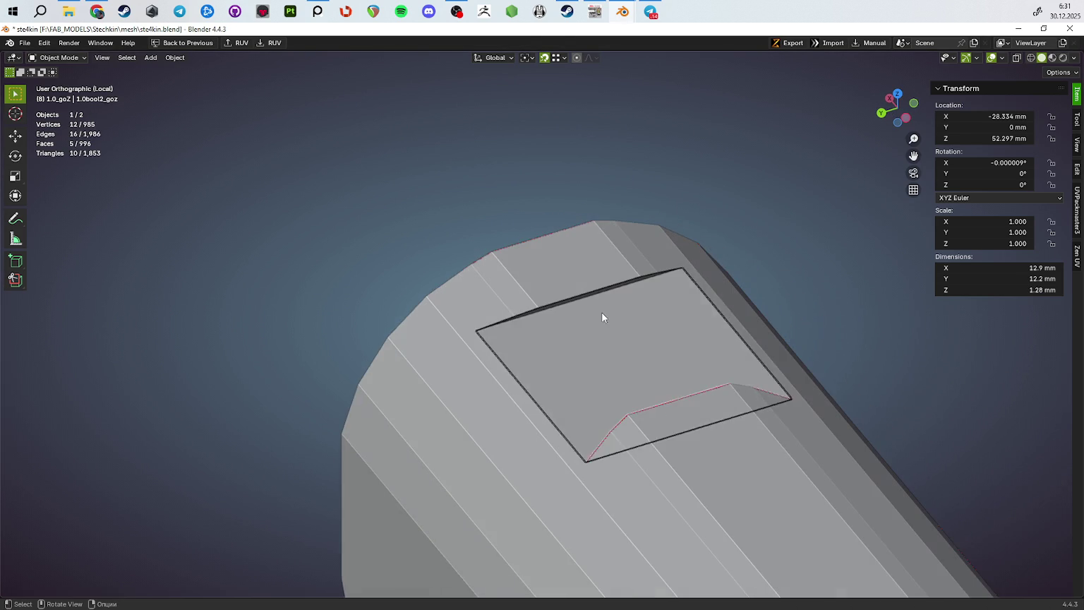
key(Tab)
key(a)
key(KP_Divide)
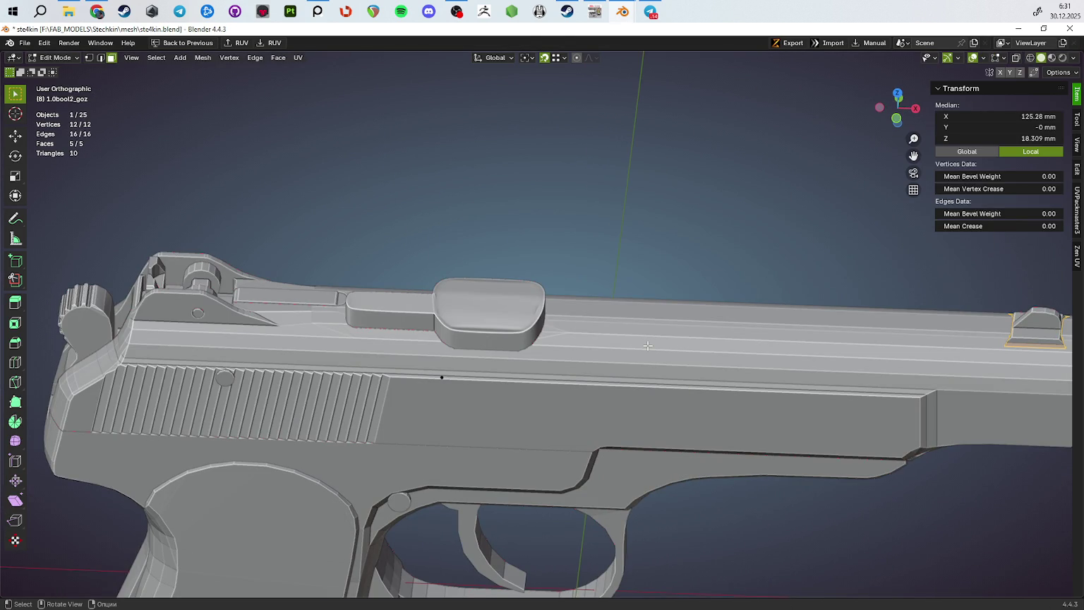
key(Tab)
key(KP_Divide)
drag(648, 345, 560, 374)
key(Tab)
Fill the patch's open border gaps with new faces
click(438, 363)
key(f)
key(f)
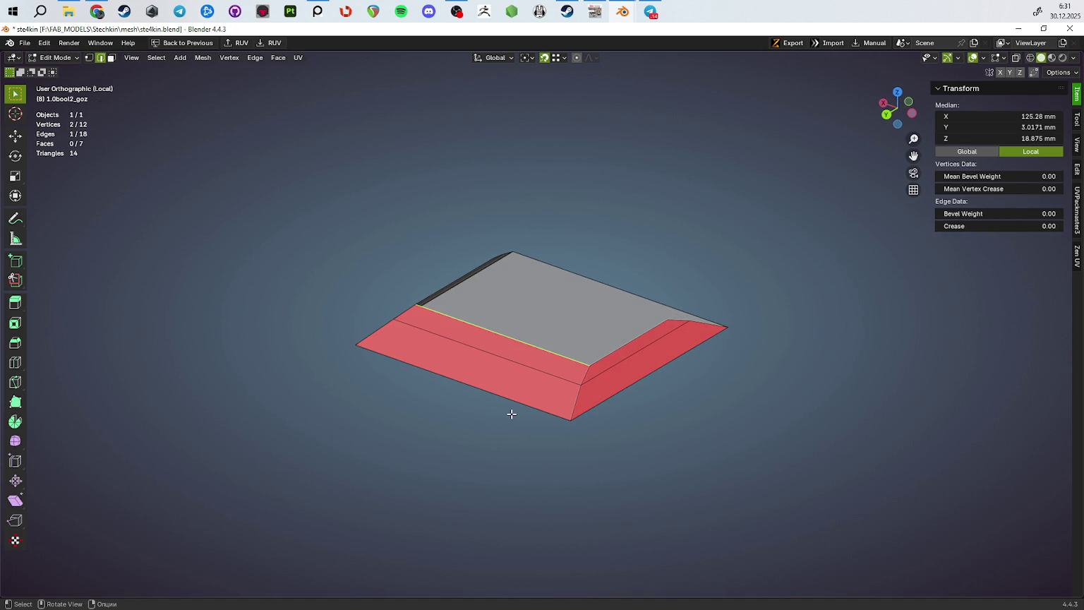
key(f)
key(f)
drag(613, 424, 553, 432)
key(Tab)
key(slash)
drag(758, 365, 672, 343)
key(slash)
Flip the patch's face normals
key(Tab)
key(alt+n)
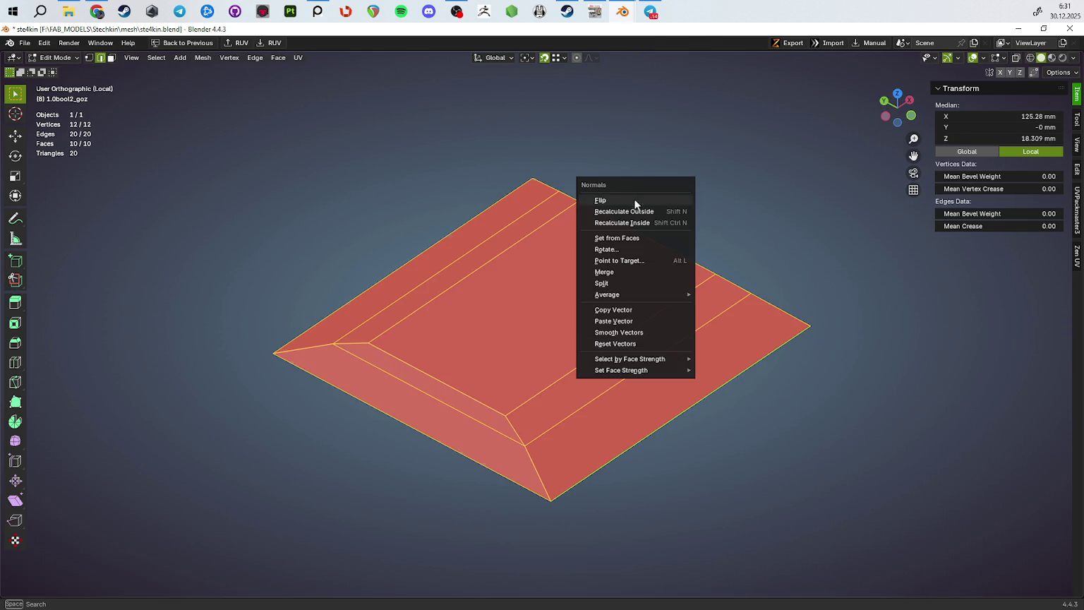
click(635, 204)
drag(635, 204, 621, 268)
Scale the four side bevel faces of the patch along the Y axis
click(634, 283)
click(591, 282)
click(483, 329)
click(495, 319)
drag(495, 318, 576, 358)
key(s)
key(y)
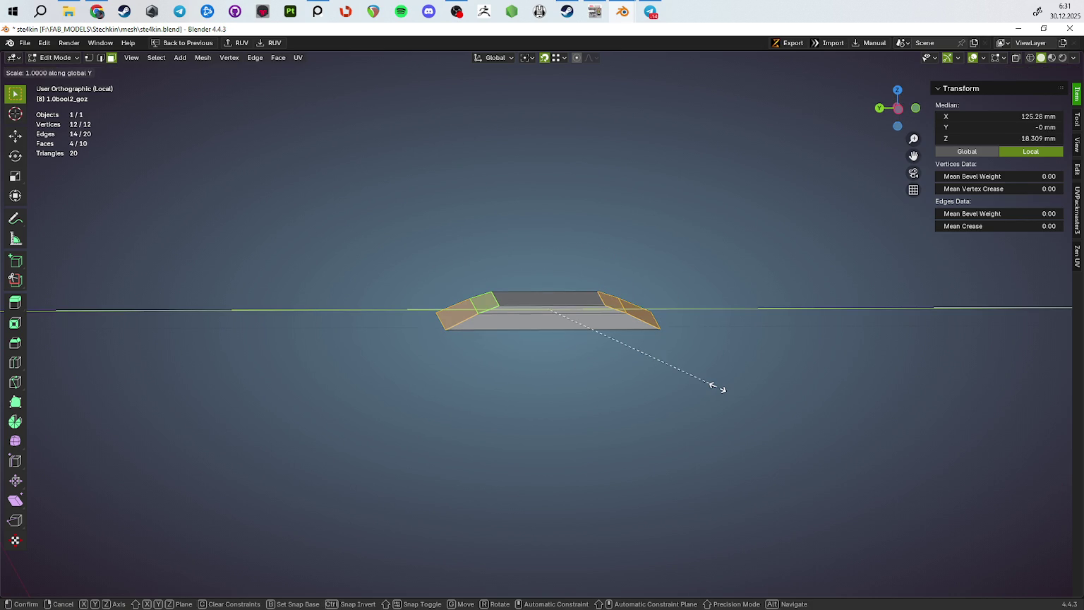
click(929, 420)
drag(929, 419, 678, 397)
Dissolve the selected edges to simplify the patch
key(2)
key(ctrl+x)
drag(426, 353, 637, 351)
key(Tab)
key(KP_Divide)
Try raising the patch's top face along Z, then undo it
key(Tab)
click(717, 333)
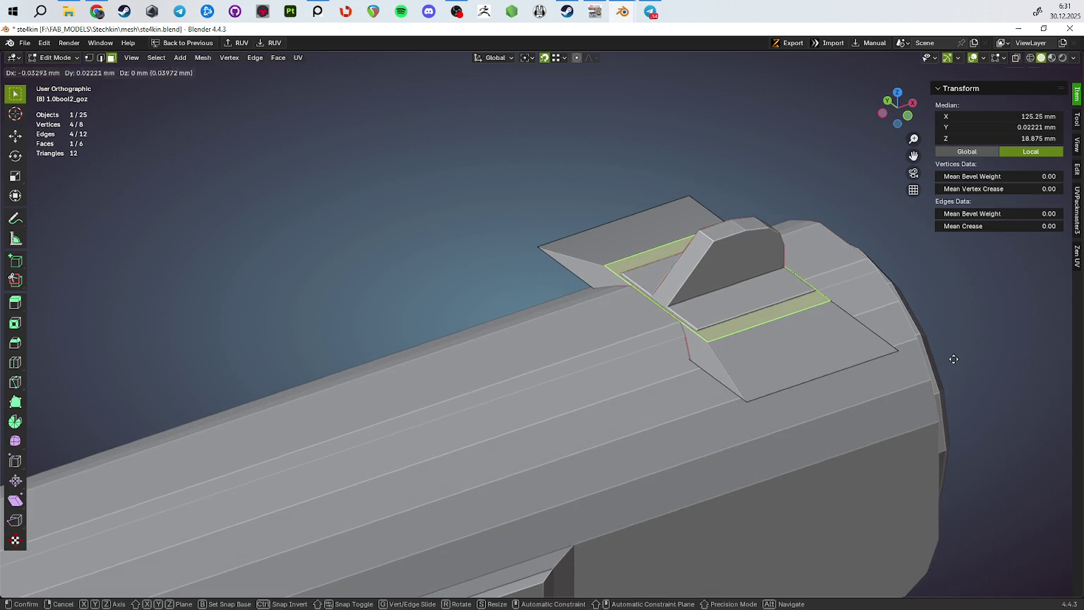
key(g)
key(z)
click(981, 359)
drag(981, 359, 825, 306)
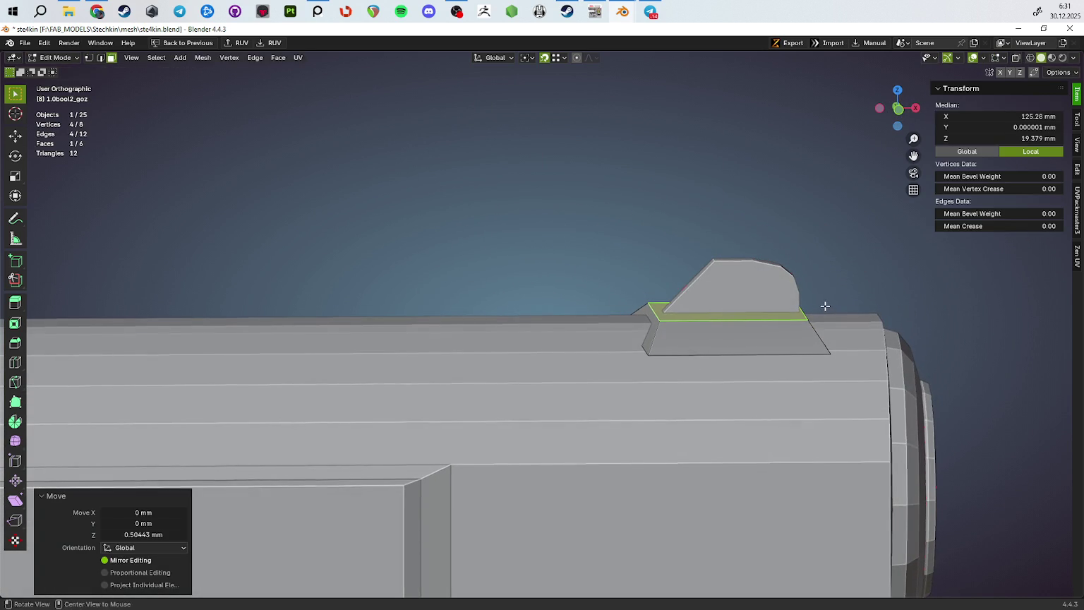
key(ctrl+z)
Scale the patch's top face along the Z axis
scroll(up, 3)
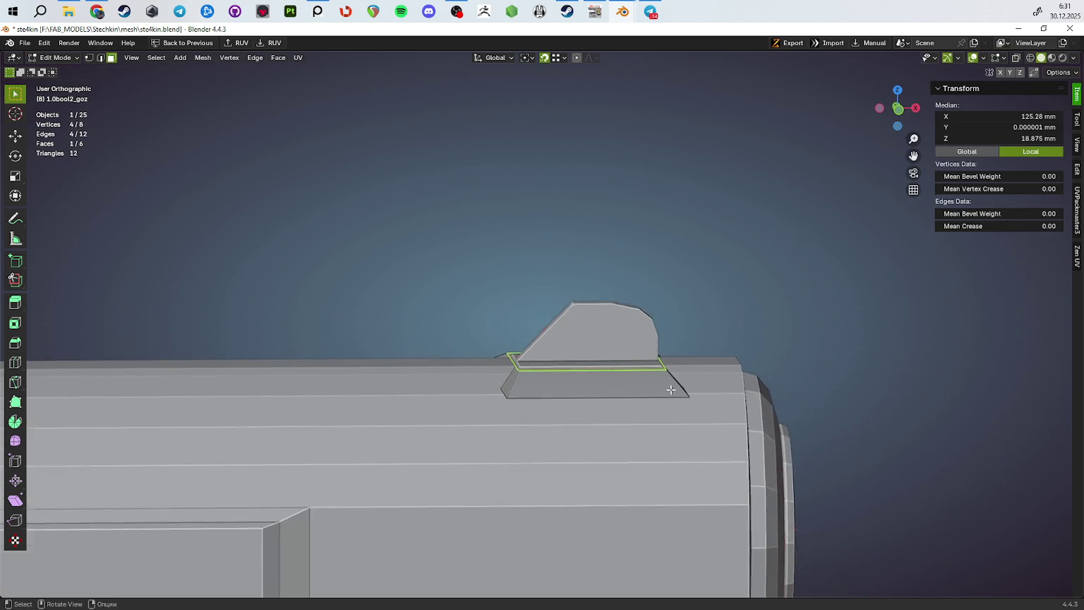
scroll(up, 3)
scroll(up, 3)
key(s)
key(z)
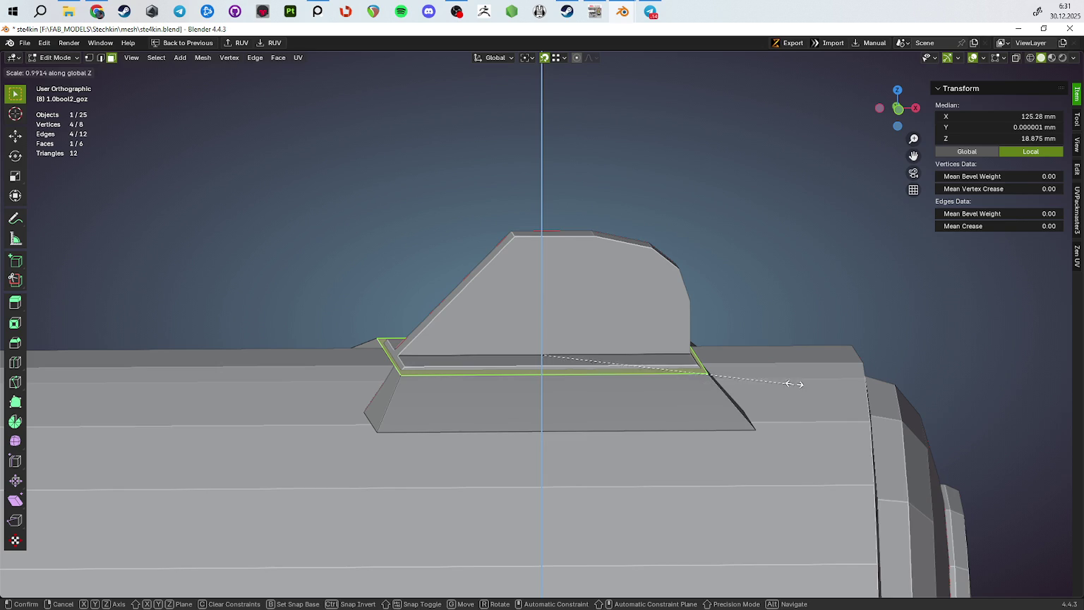
key(Return)
Extrude the bottom edge upward 3.6775 mm from the side and front views
scroll(down, 3)
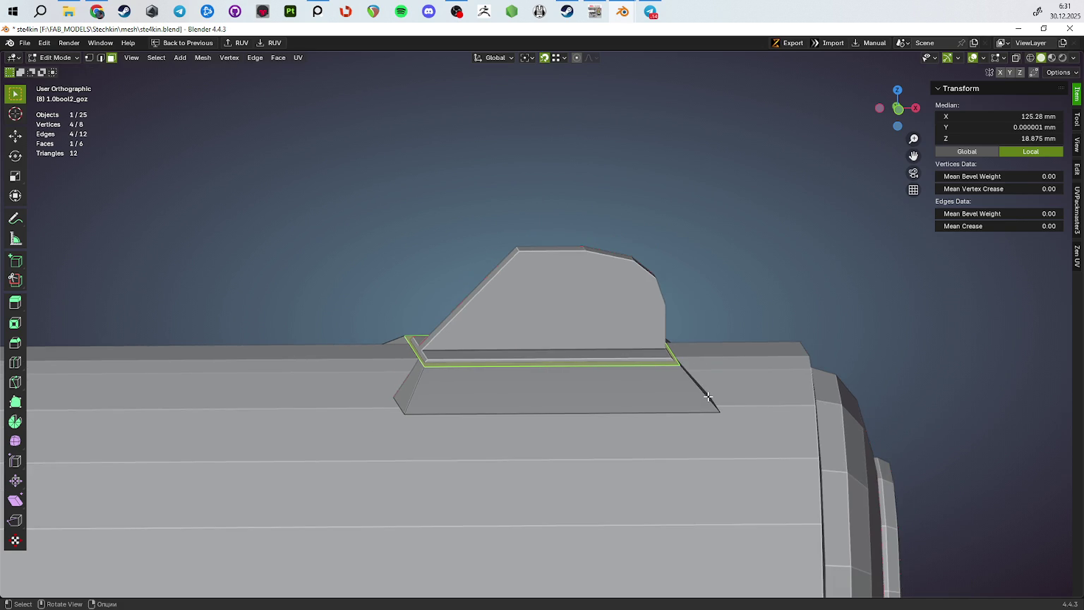
key(KP_3)
key(KP_1)
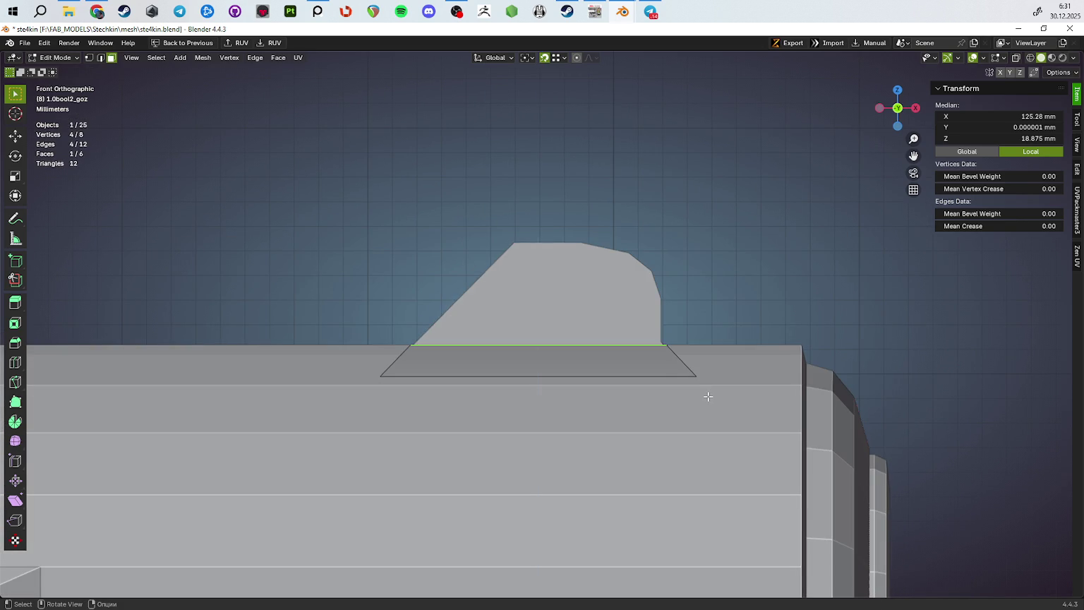
key(e)
click(708, 306)
Raise the sight block's selected edges slightly along the Z axis
drag(705, 307, 655, 389)
key(2)
key(g)
key(z)
key(Escape)
key(g)
key(z)
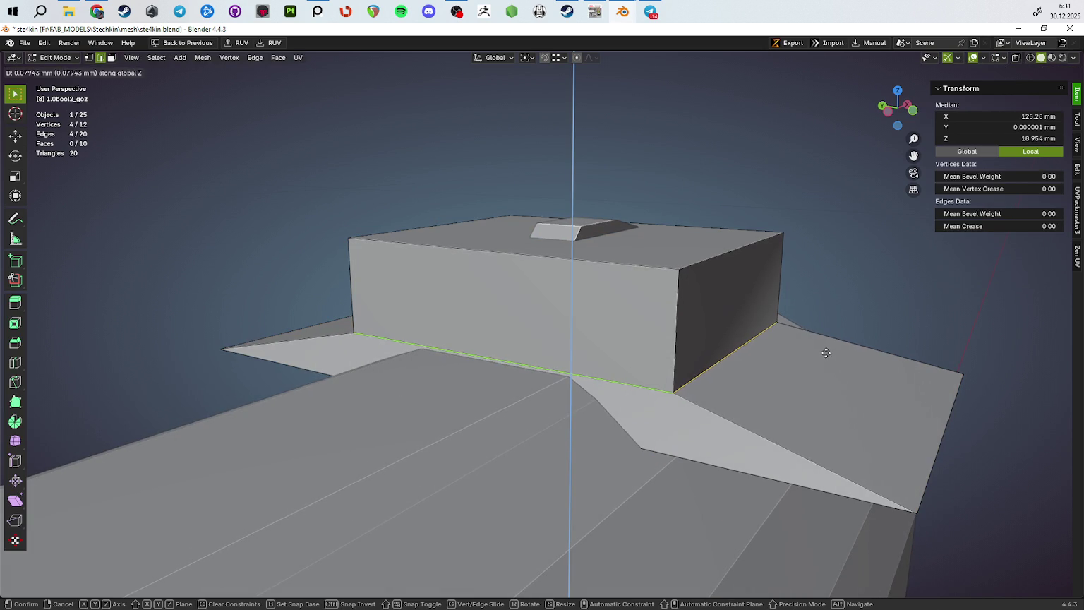
click(825, 344)
key(super+space)
drag(765, 332, 640, 394)
Select the block's sharp edges, give them bevel weight 1.00, and show all objects
key(Tab)
key(KP_Divide)
key(Tab)
key(ctrl+l)
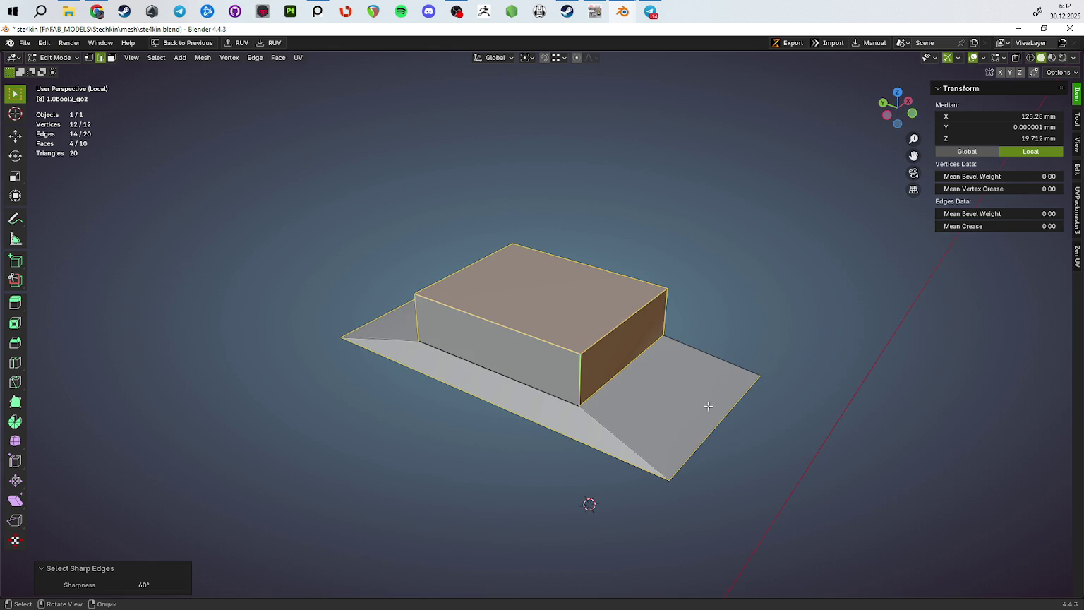
click(648, 460)
drag(647, 459, 648, 398)
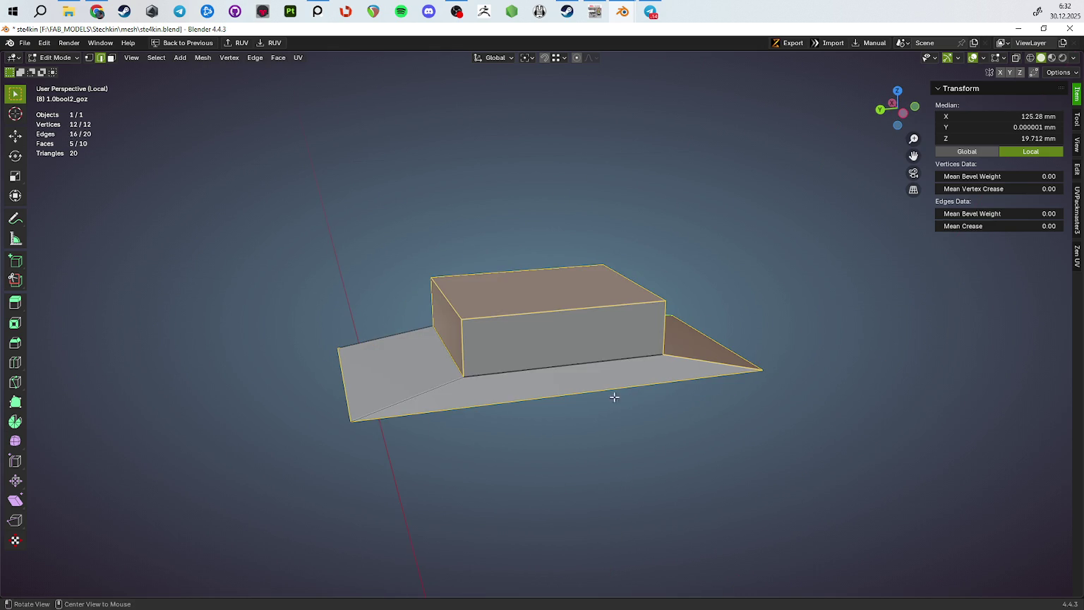
drag(414, 403, 522, 384)
key(a)
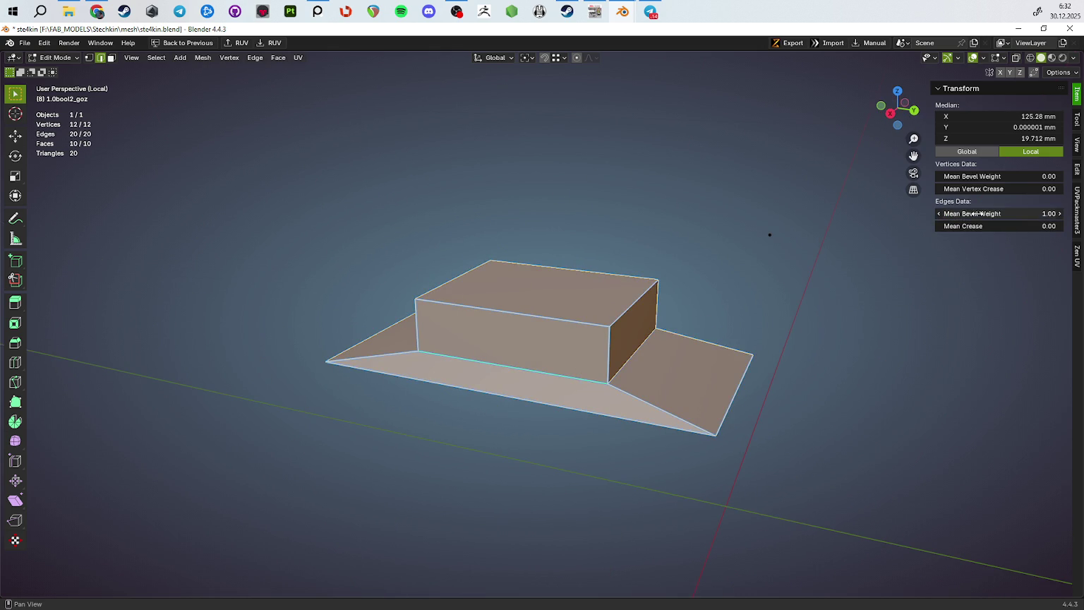
key(Tab)
drag(609, 447, 631, 447)
scroll(down, 3)
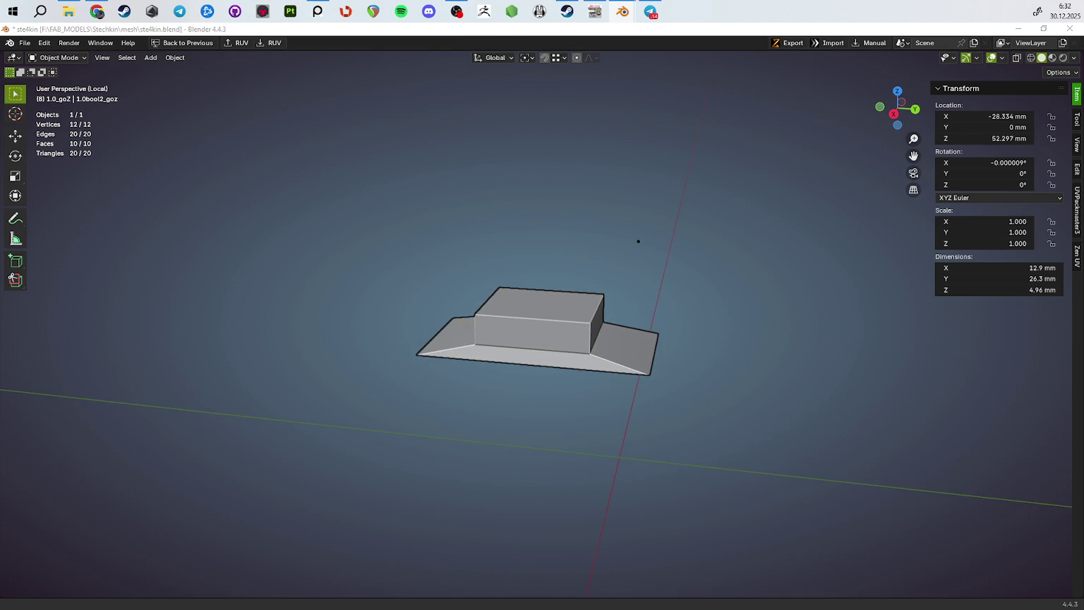
key(KP_Divide)
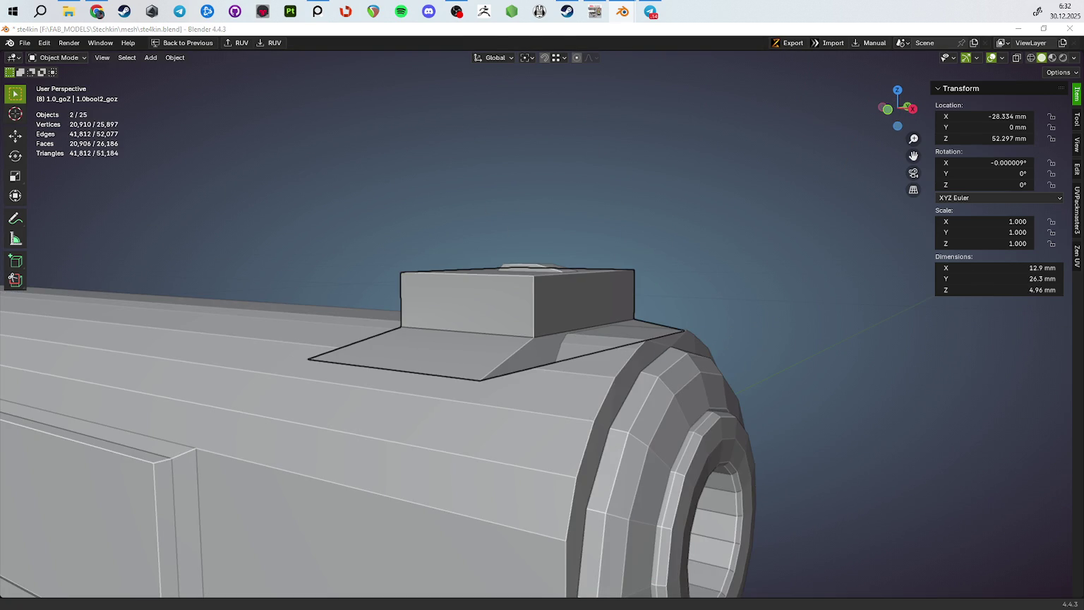
Copy the neighbouring sight piece's modifiers onto the rear sight block
key(ctrl+l)
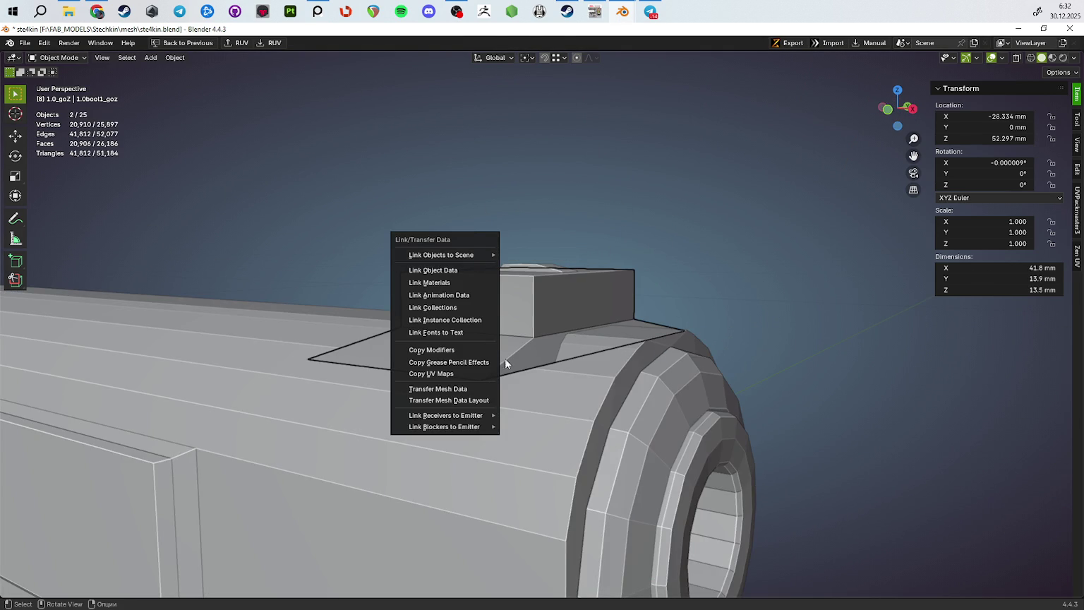
click(459, 349)
drag(518, 335, 640, 346)
key(Tab)
key(Tab)
drag(657, 396, 799, 350)
key(Tab)
Select the pistol slide 1.0_goz and enter its mesh editing
scroll(up, 3)
drag(649, 381, 652, 360)
scroll(down, 3)
scroll(down, 3)
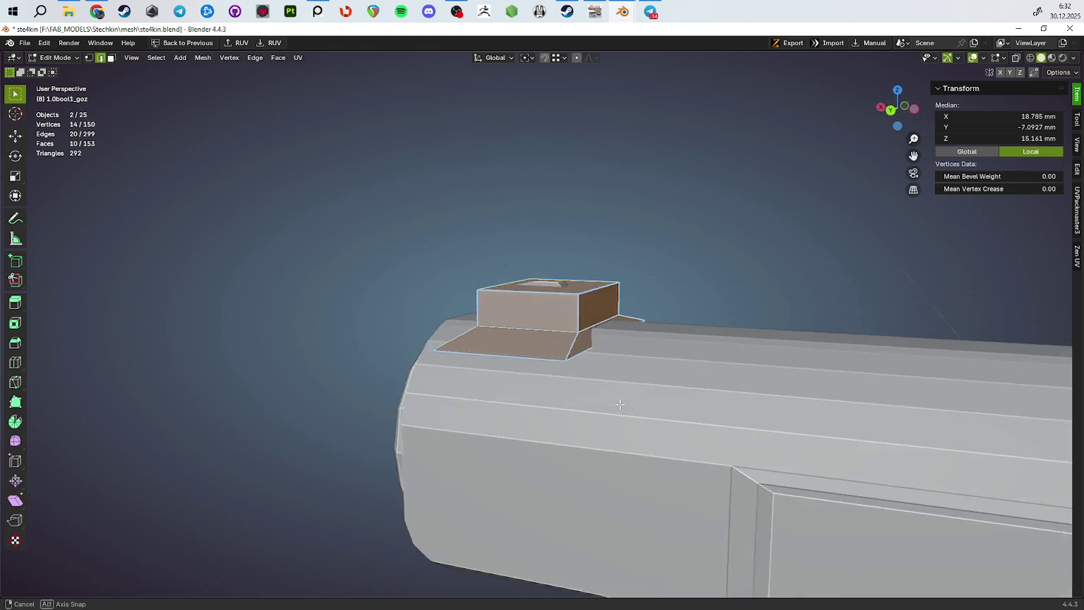
key(Tab)
drag(679, 432, 632, 367)
click(555, 414)
key(Tab)
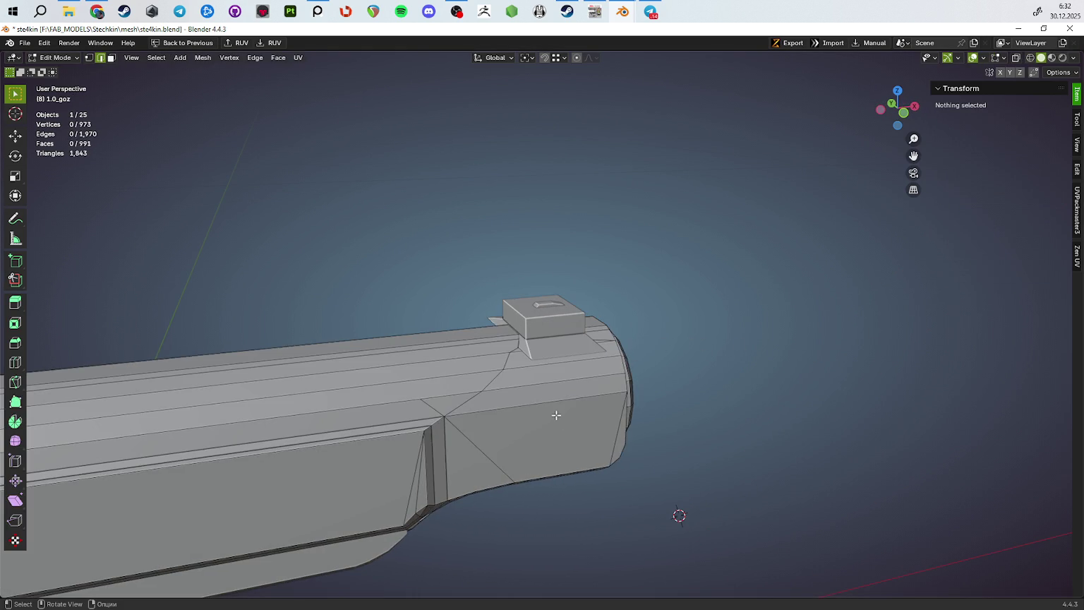
Isolate the slide and select the wall faces lining the ejection port
key(KP_Divide)
drag(550, 406, 308, 240)
scroll(up, 3)
click(487, 395)
click(323, 283)
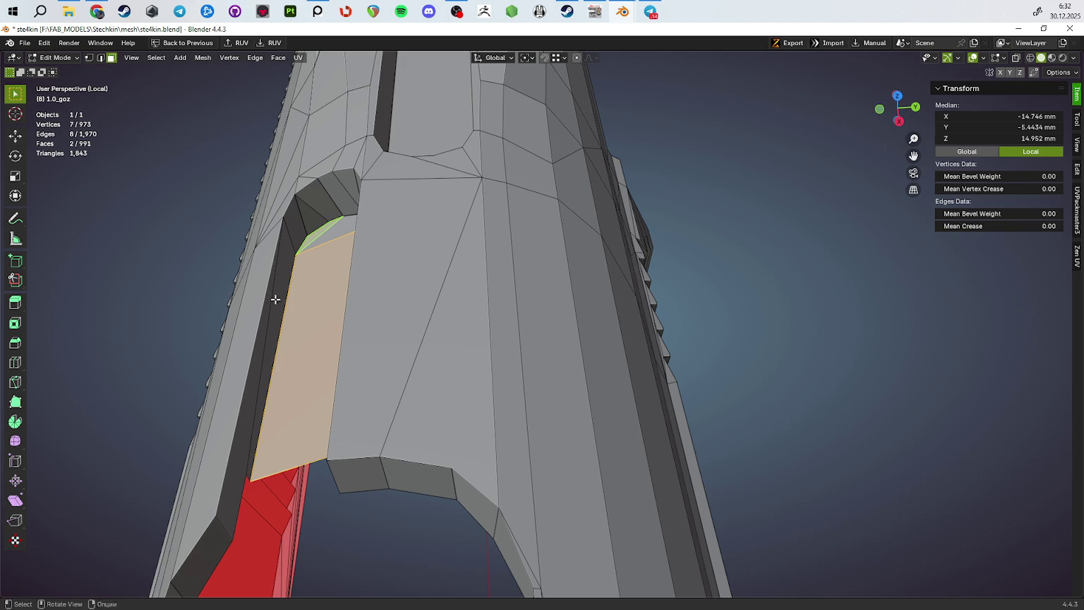
click(263, 329)
click(282, 276)
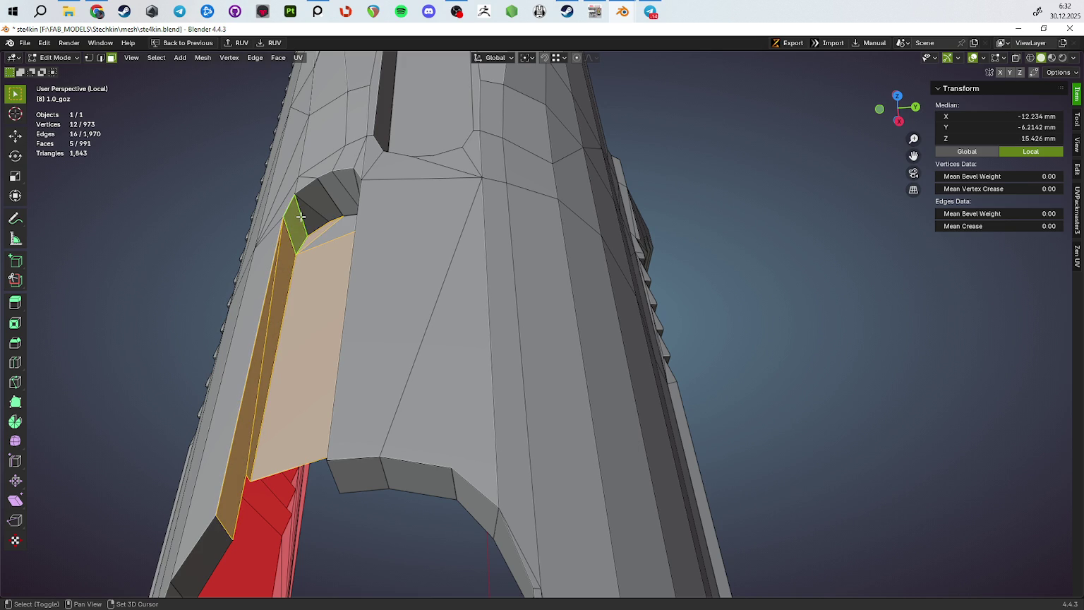
click(330, 217)
drag(330, 217, 483, 197)
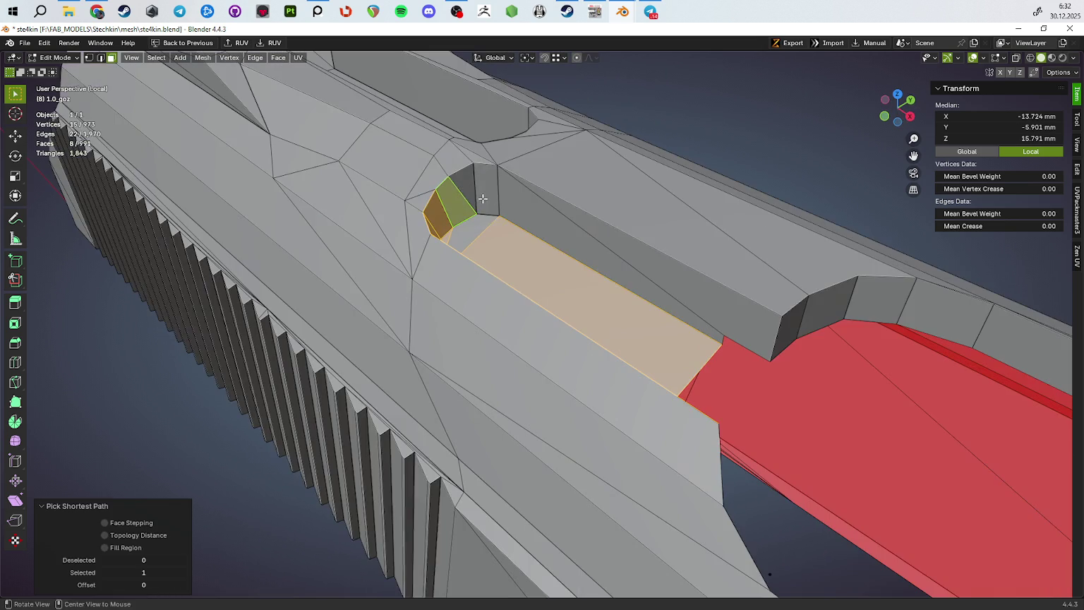
click(542, 213)
drag(542, 213, 726, 319)
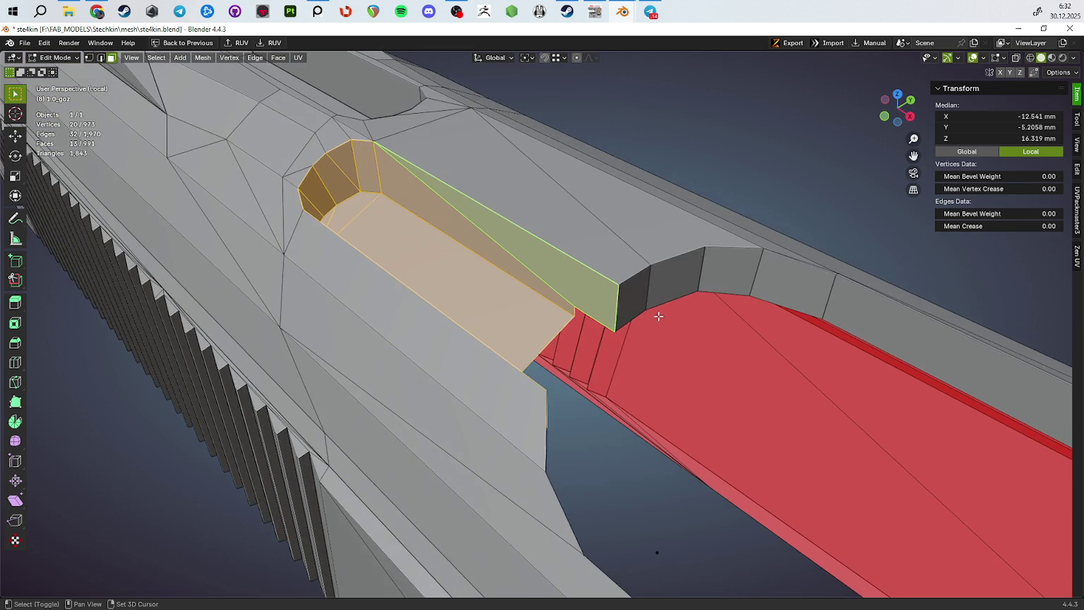
Add the remaining strip and rim faces, then delete the port wall faces
click(712, 279)
drag(712, 279, 584, 357)
click(484, 333)
click(612, 307)
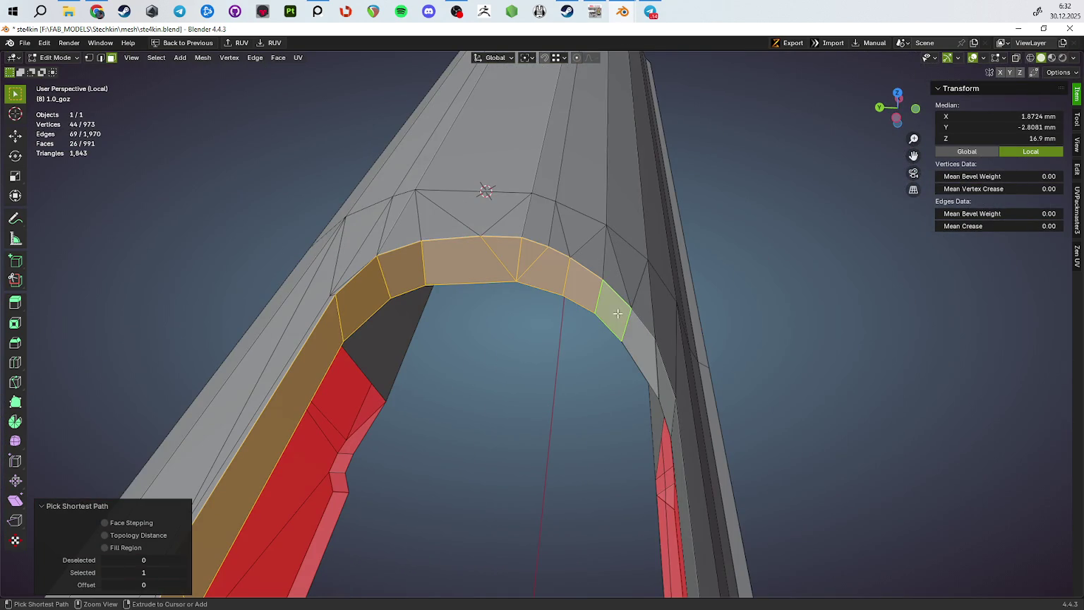
click(673, 404)
drag(672, 404, 640, 383)
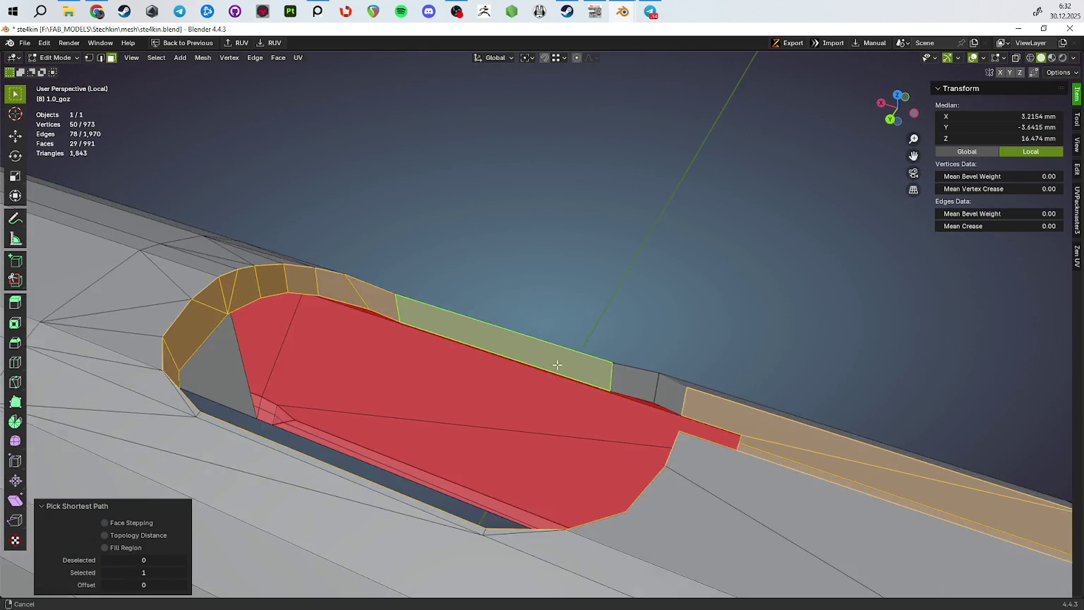
click(740, 315)
key(x)
click(763, 403)
Slide four stray vertices along their edges to tidy the port rim
drag(764, 402, 788, 375)
key(1)
click(788, 375)
key(shift+v)
click(817, 332)
drag(818, 332, 566, 319)
key(shift+v)
click(719, 381)
key(shift+v)
click(678, 326)
key(shift+v)
click(575, 319)
Merge overlapping vertices by distance, then slide an edge beside the ejection port into place
key(a)
key(m)
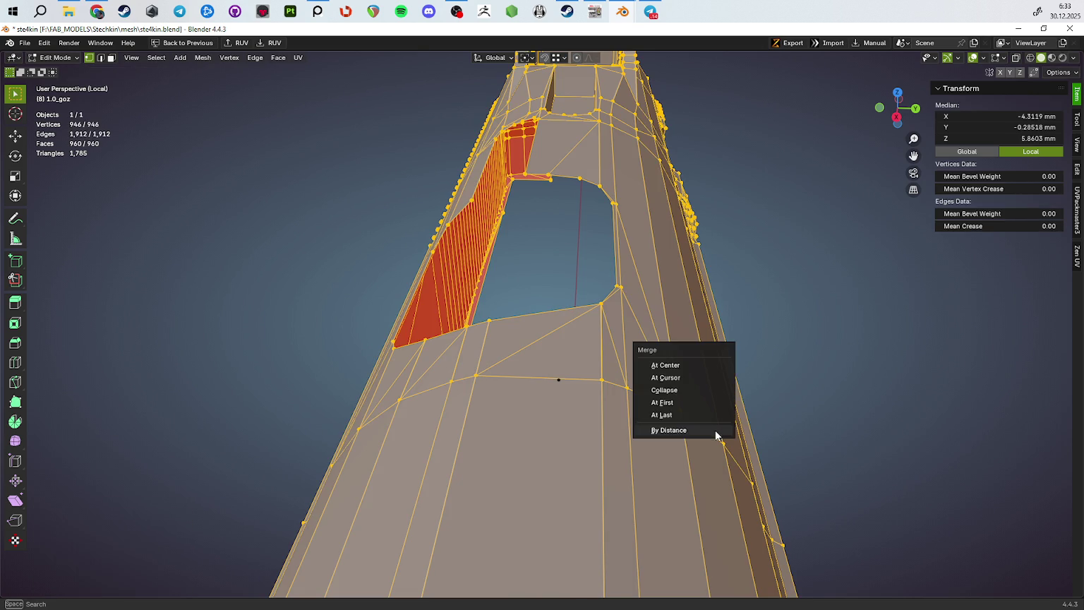
click(715, 431)
drag(670, 389, 672, 383)
key(2)
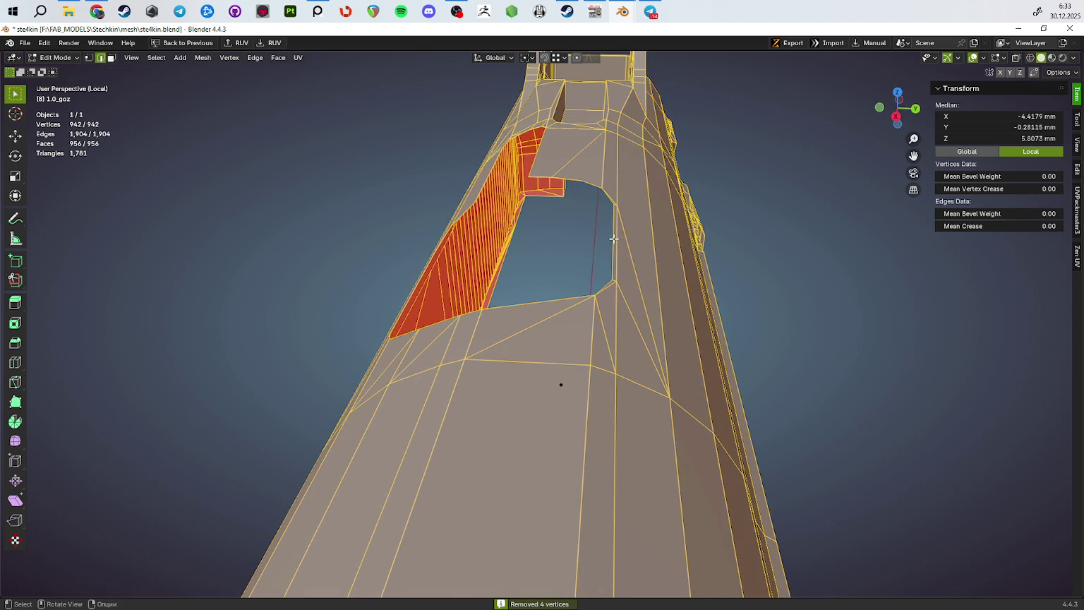
click(614, 238)
key(g)
click(688, 283)
Merge duplicates again and dissolve the two stray edges right of the port
key(a)
key(m)
click(835, 438)
drag(736, 412, 645, 361)
click(621, 376)
click(653, 370)
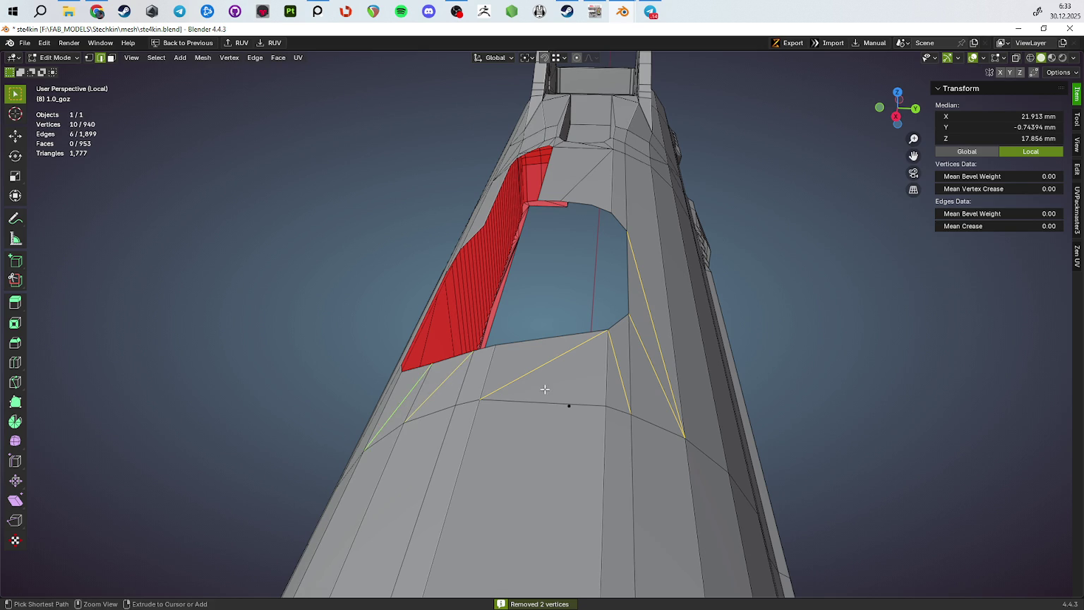
key(ctrl+x)
Slide the edge below the red area onto the lower edge line and merge by distance
drag(544, 388, 618, 403)
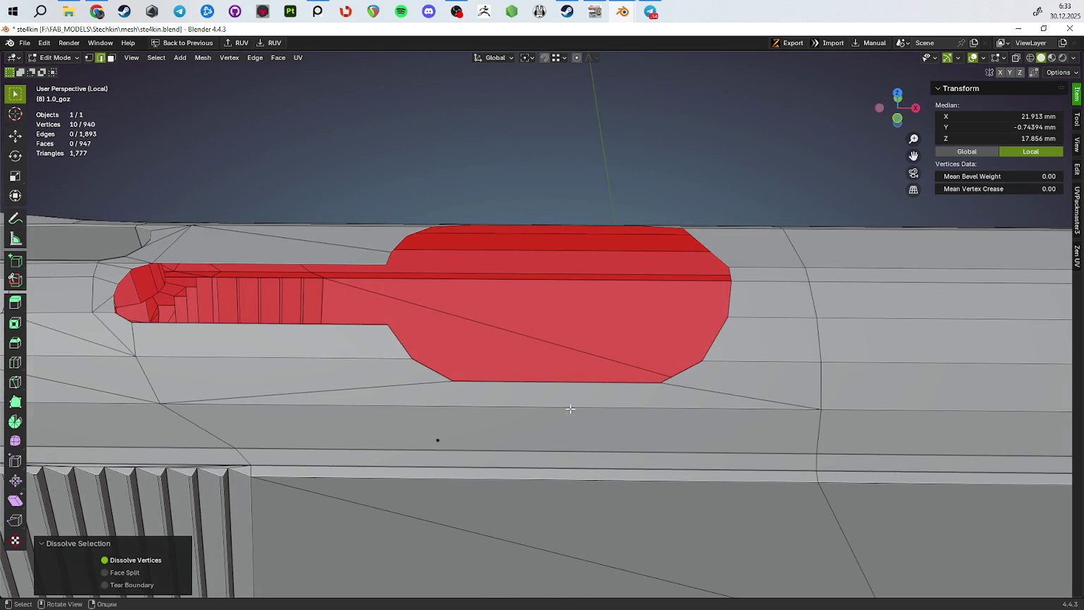
click(623, 381)
key(g)
key(g)
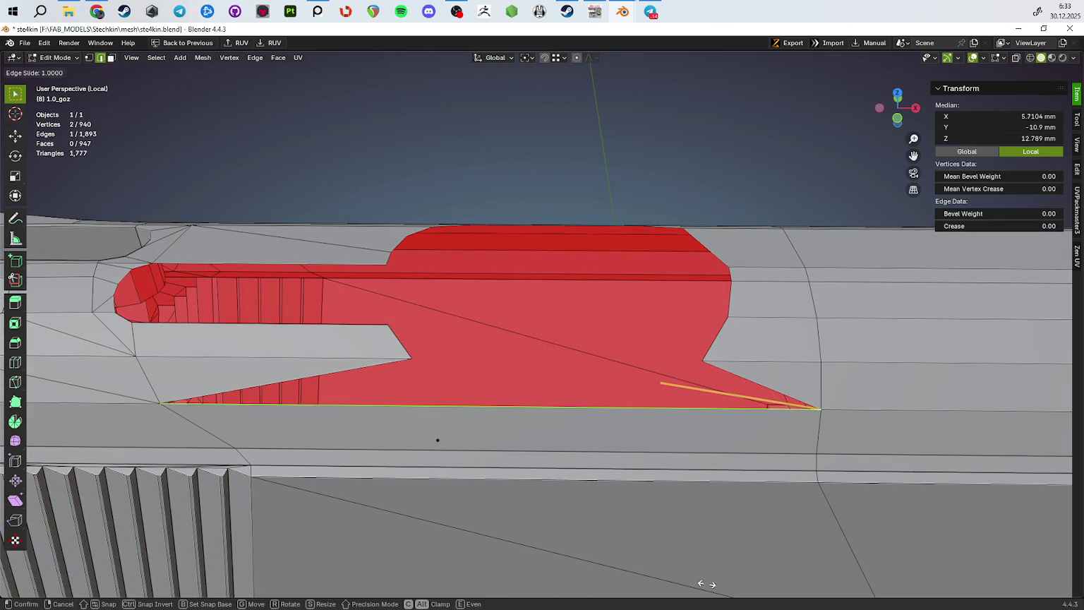
click(745, 184)
key(a)
key(m)
click(783, 437)
Select the four edges on the port's right rim and slide them outward
drag(783, 438, 719, 436)
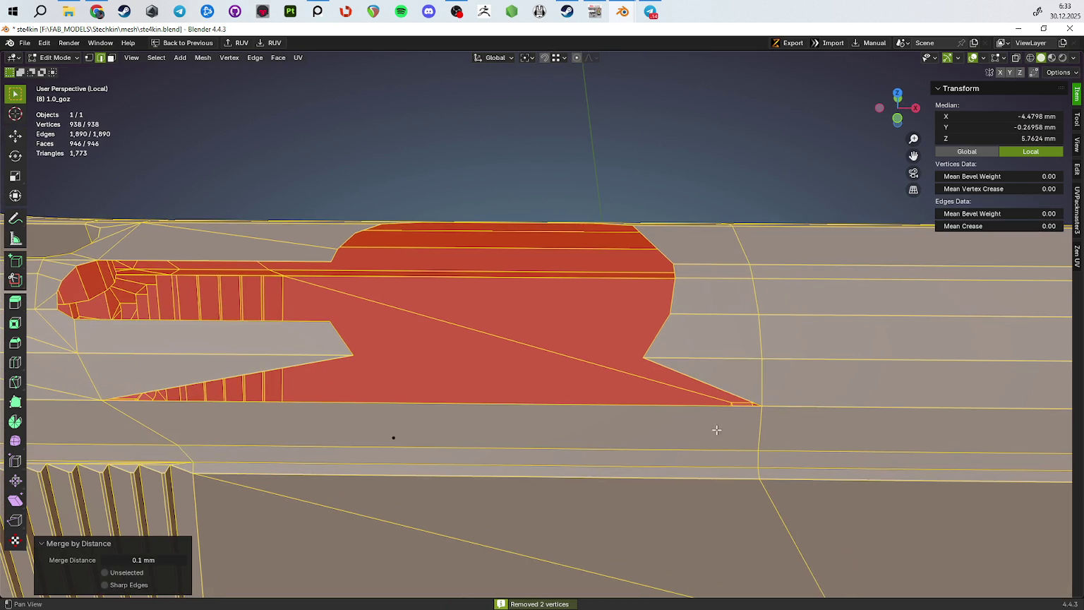
drag(670, 337, 665, 387)
click(666, 387)
click(660, 281)
click(628, 239)
key(ctrl+z)
key(g)
key(g)
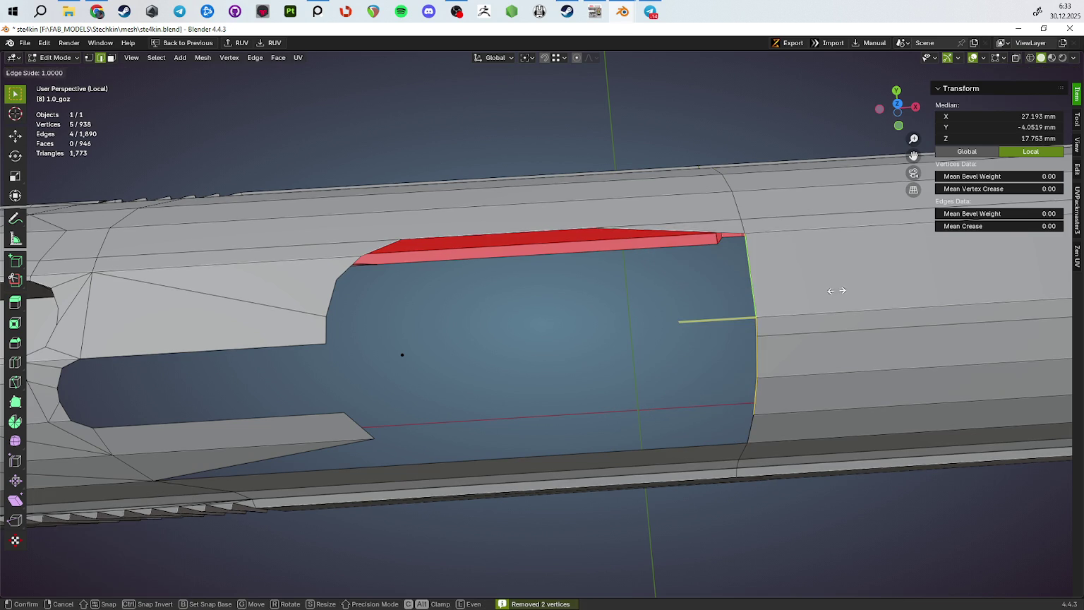
click(842, 290)
Dissolve the port's corner vertex and slide the sliver edge out of the way
drag(842, 290, 515, 251)
click(514, 205)
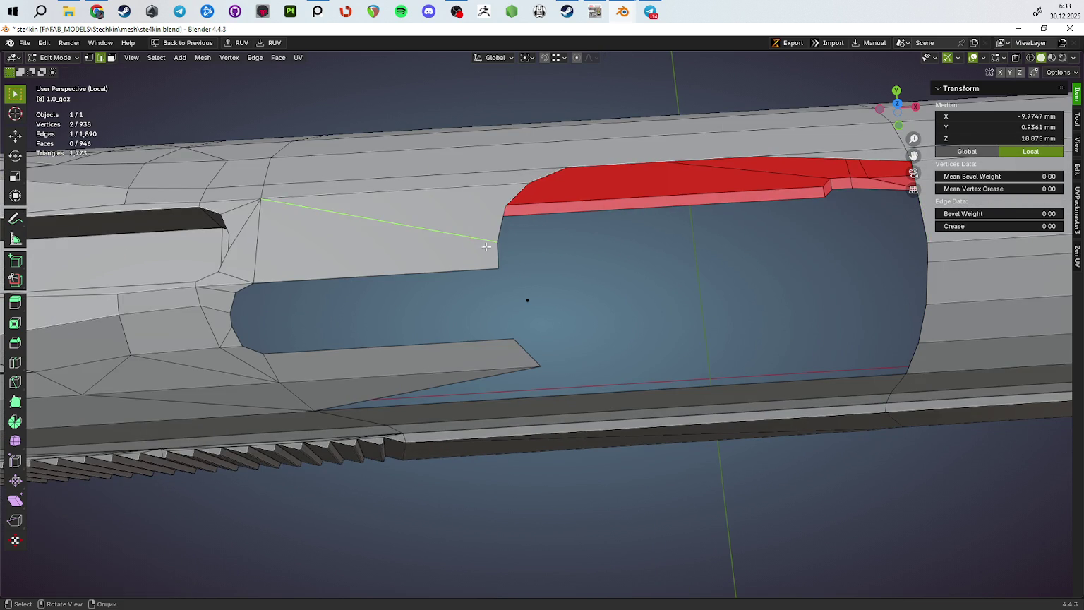
key(ctrl+x)
drag(459, 334, 551, 305)
click(601, 310)
key(g)
key(g)
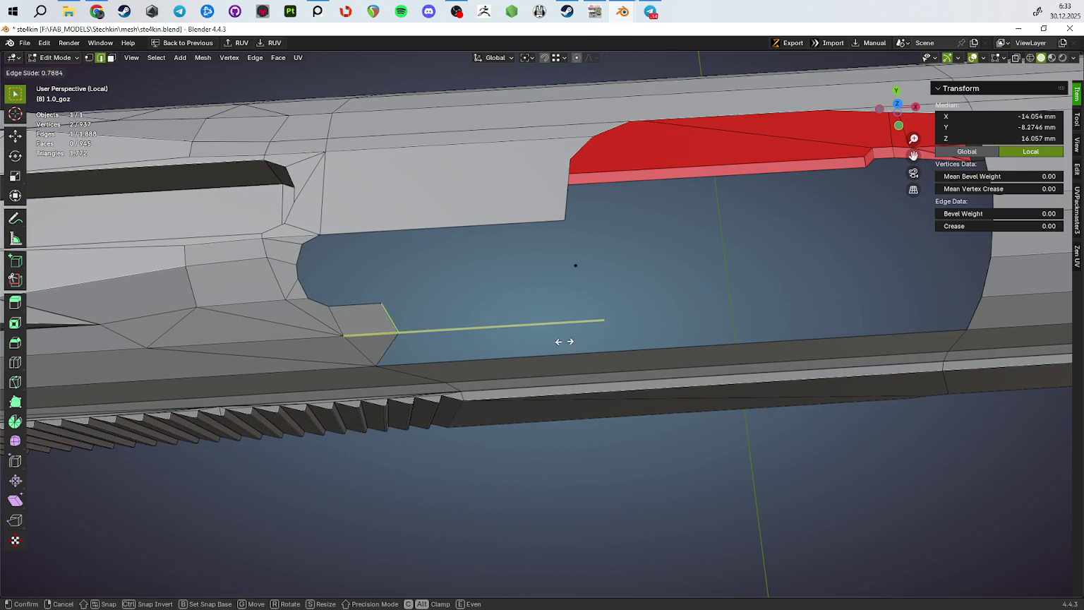
click(455, 339)
Merge by distance, then slide the vertex at the port's left corner along its edge
drag(455, 339, 508, 257)
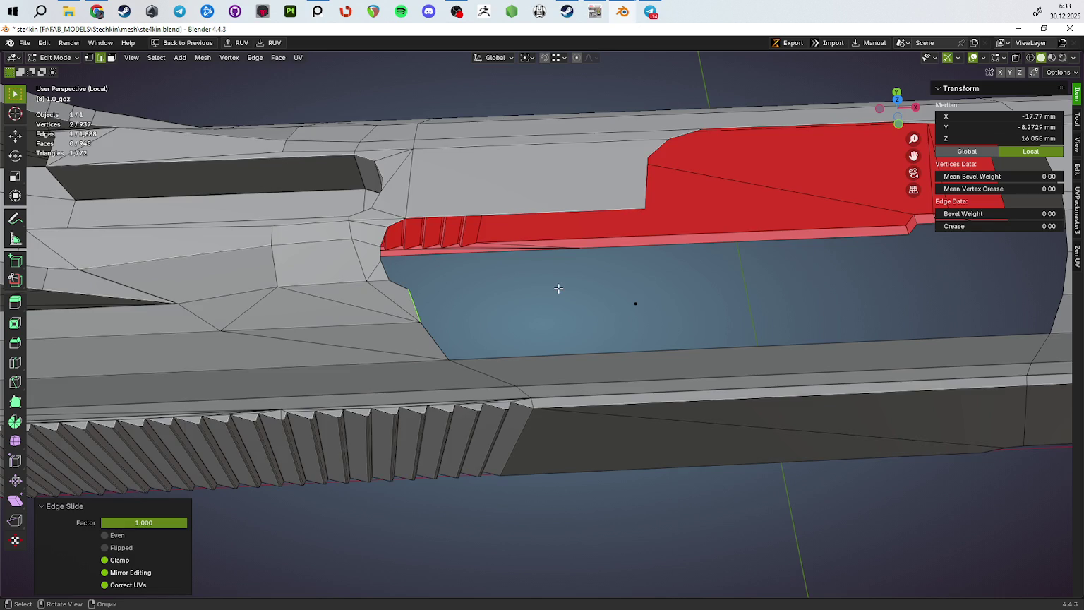
key(a)
key(m)
click(647, 363)
drag(647, 363, 412, 318)
click(639, 310)
key(1)
click(360, 311)
key(g)
key(g)
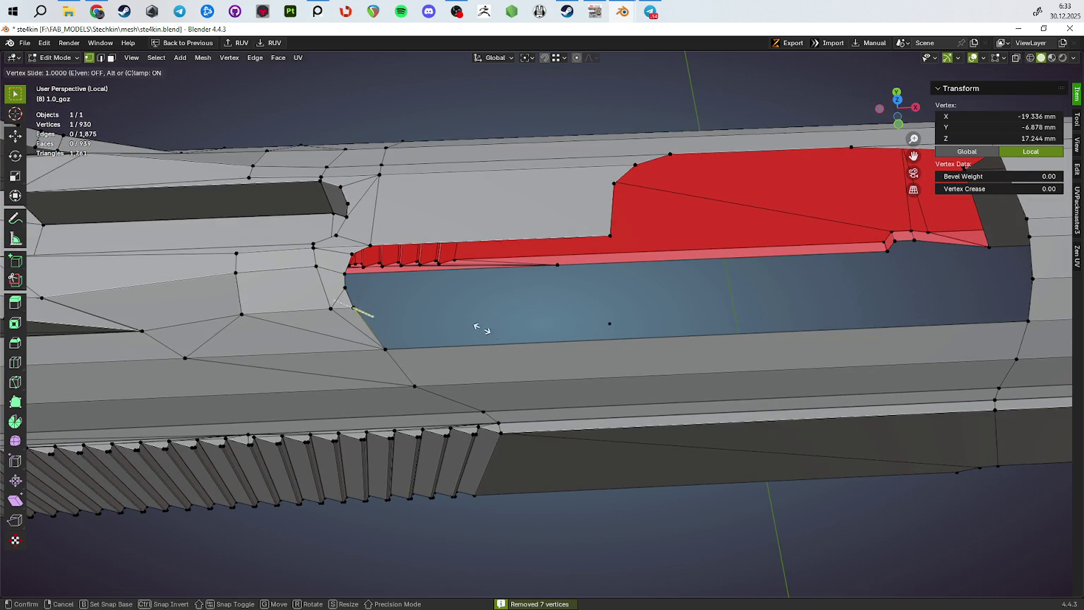
click(490, 333)
Merge by distance and slide the edge at the port's left end to the left
key(a)
key(m)
click(586, 328)
key(2)
click(349, 295)
key(g)
key(g)
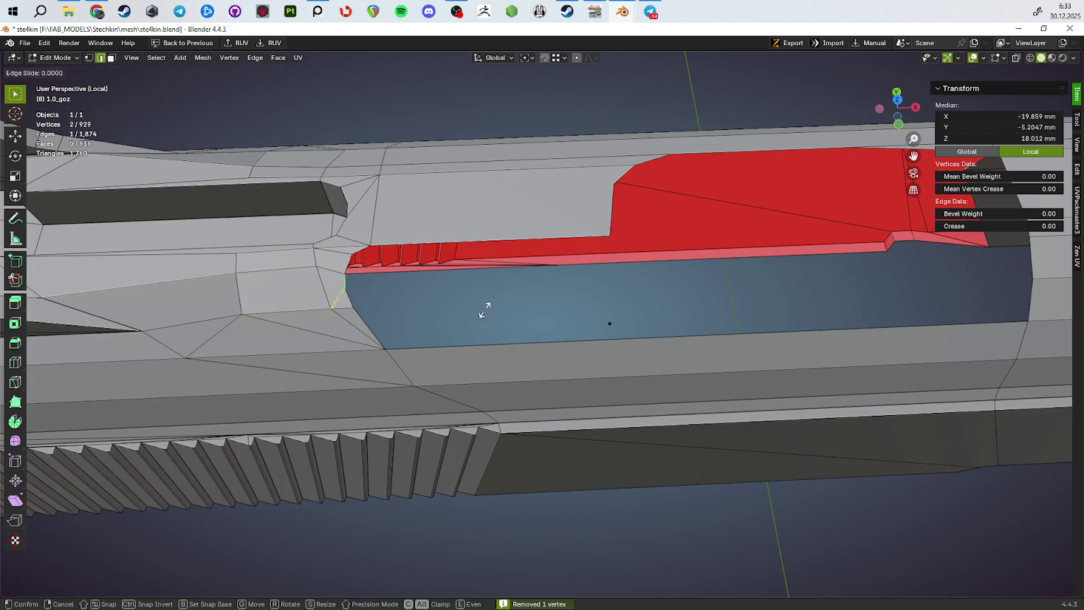
click(423, 321)
click(361, 254)
key(g)
key(g)
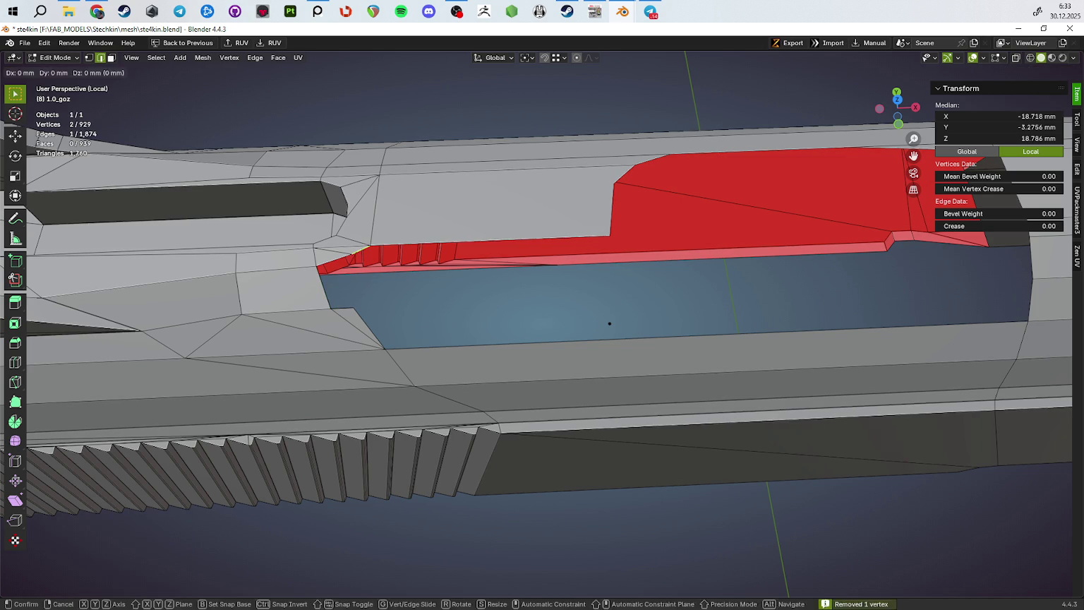
key(Escape)
Dissolve the stray vertex on the port rim
drag(410, 279, 393, 298)
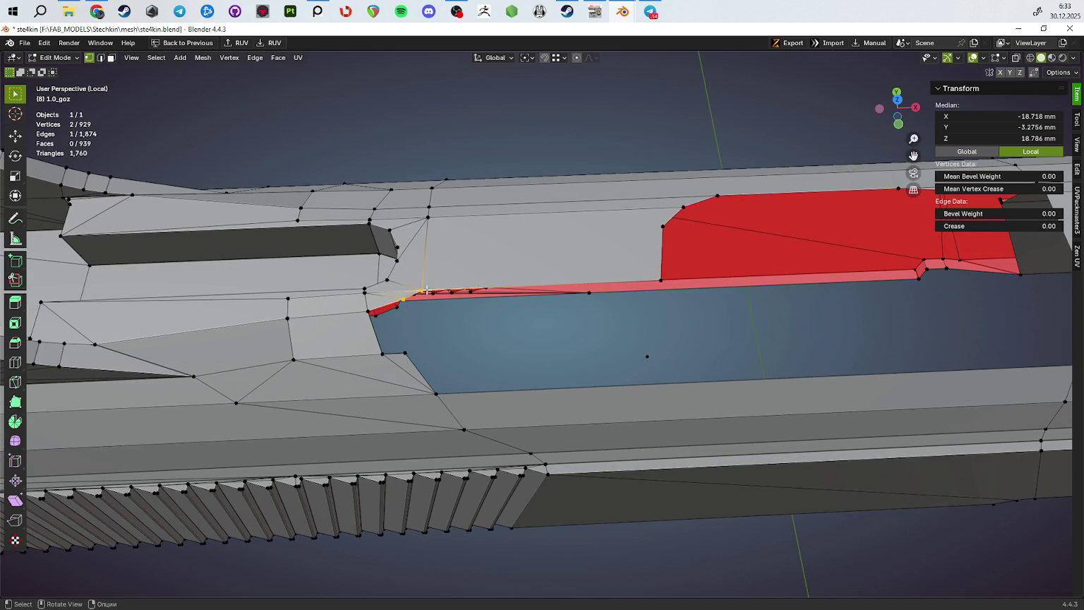
key(alt+a)
click(393, 298)
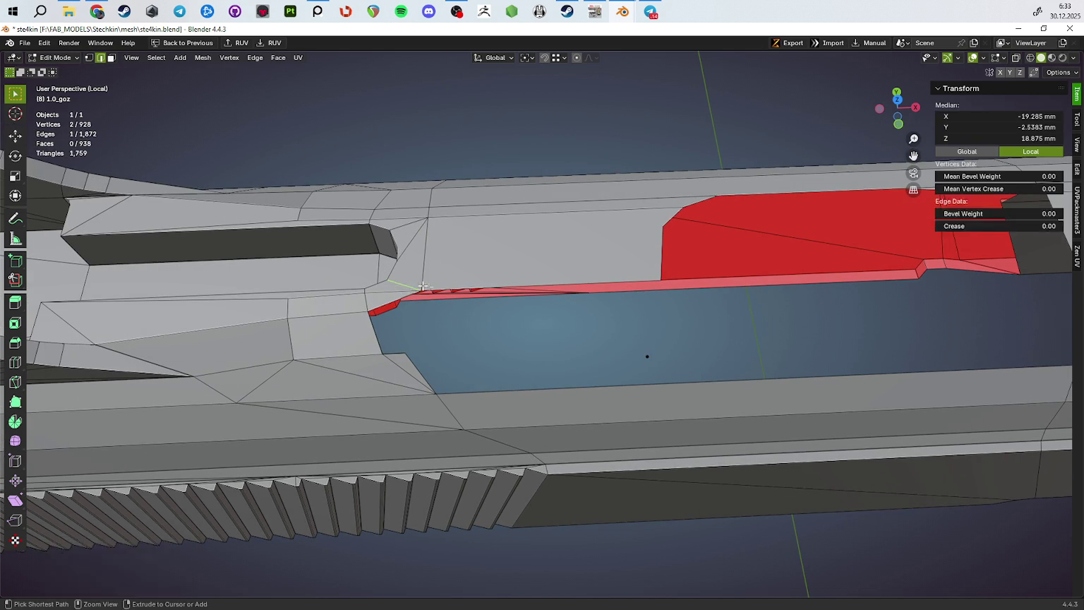
key(ctrl+x)
Dissolve the extra edge near the port, then undo to restore it
drag(393, 299, 420, 292)
key(alt+a)
click(420, 292)
right_click(576, 335)
click(576, 335)
key(alt+a)
drag(576, 335, 544, 302)
key(ctrl+z)
key(ctrl+z)
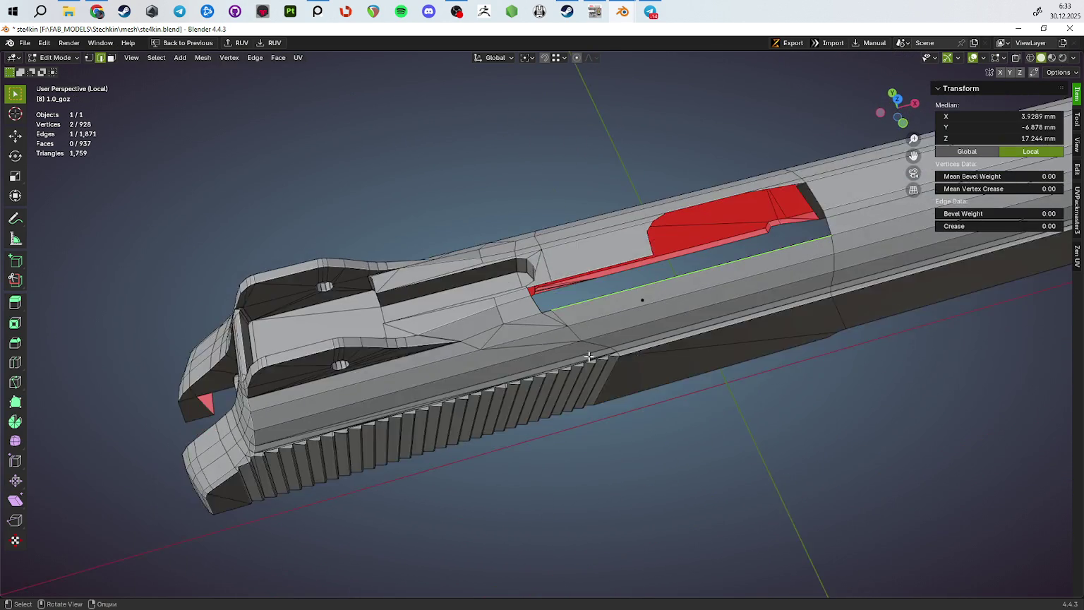
Slide the vertex beside the ejection port along its edge and merge vertices by distance
scroll(up, 3)
click(546, 302)
key(shift+v)
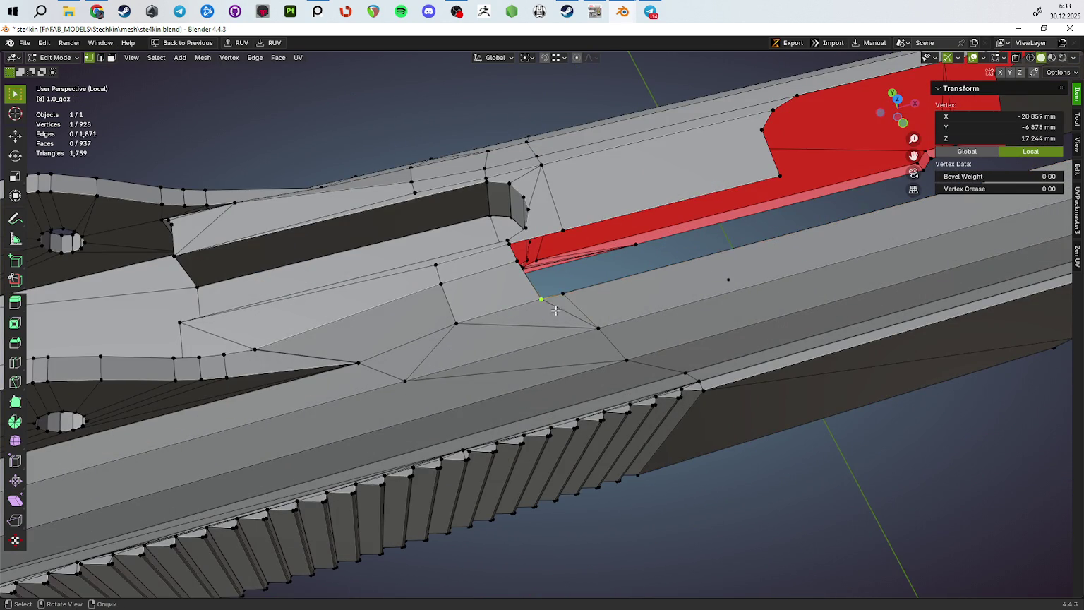
click(639, 320)
key(a)
key(m)
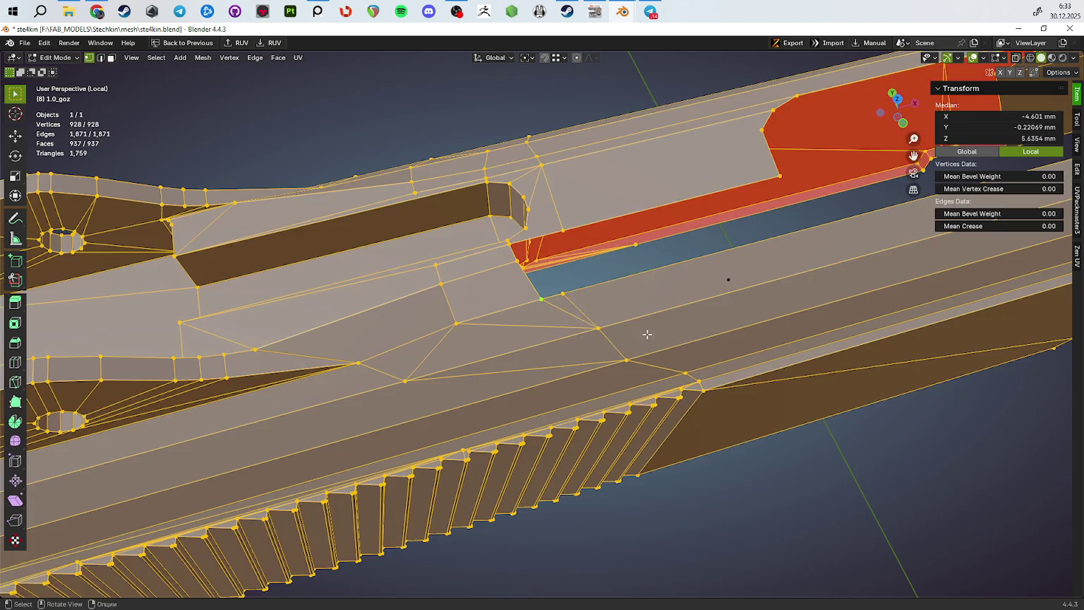
click(646, 334)
Slide the next port vertex onto its neighbour and merge by distance again
drag(647, 333, 530, 321)
key(shift+v)
click(543, 298)
key(a)
key(m)
click(661, 337)
Delete the stray face inside the ejection port
key(2)
click(551, 266)
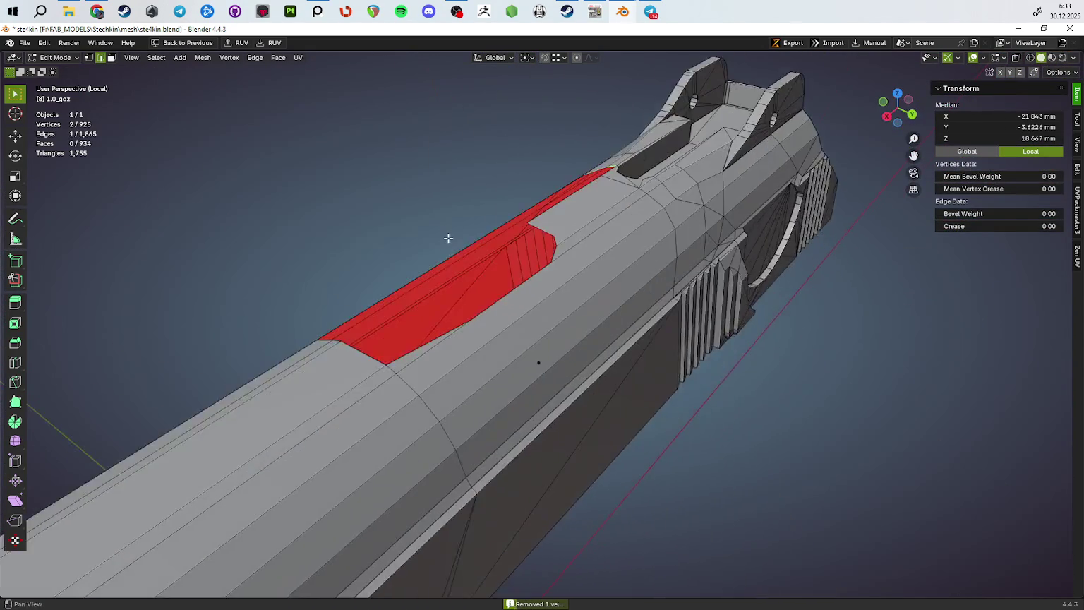
drag(530, 320, 568, 274)
click(591, 336)
key(x)
click(707, 370)
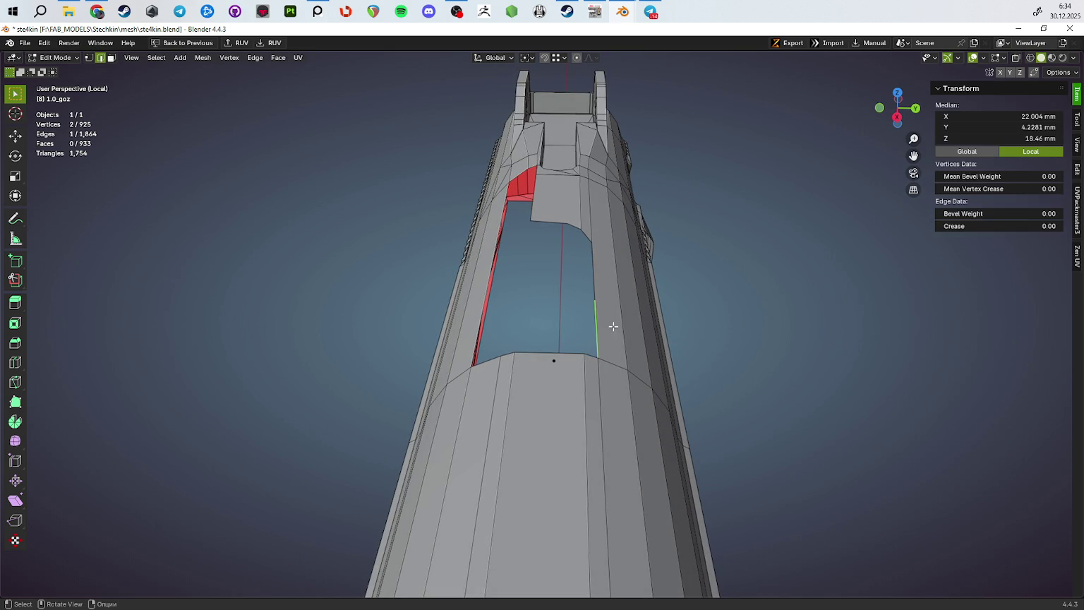
Slide the vertex at the port edge down its edge and merge by distance
key(1)
click(597, 301)
key(shift+v)
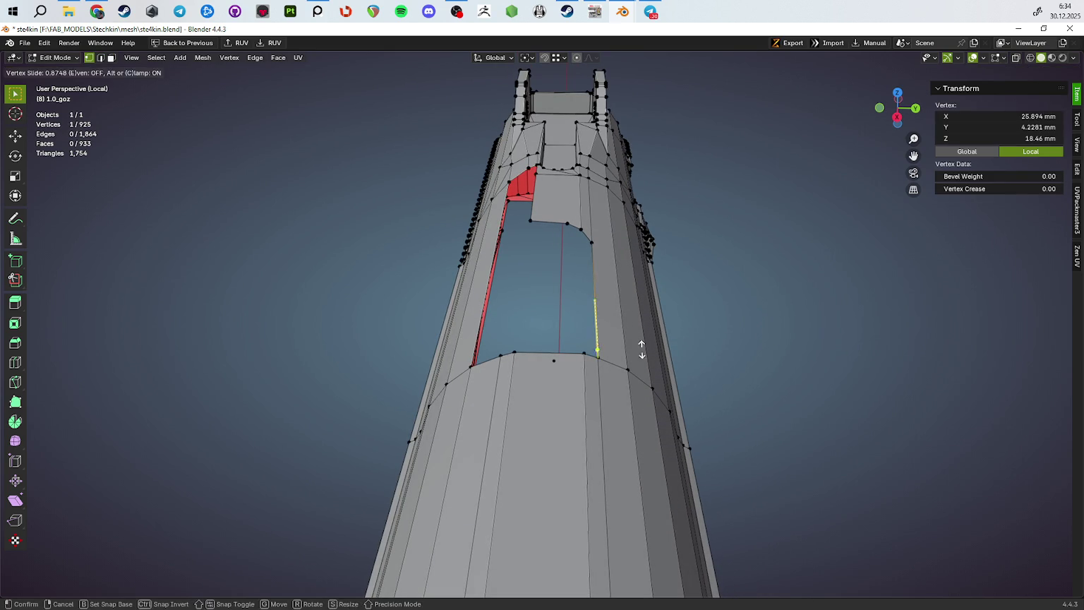
click(642, 381)
key(a)
key(m)
click(742, 369)
Connect two opposite port corner vertices and slide the new edge along the port's top
drag(743, 369, 532, 318)
click(476, 312)
click(796, 331)
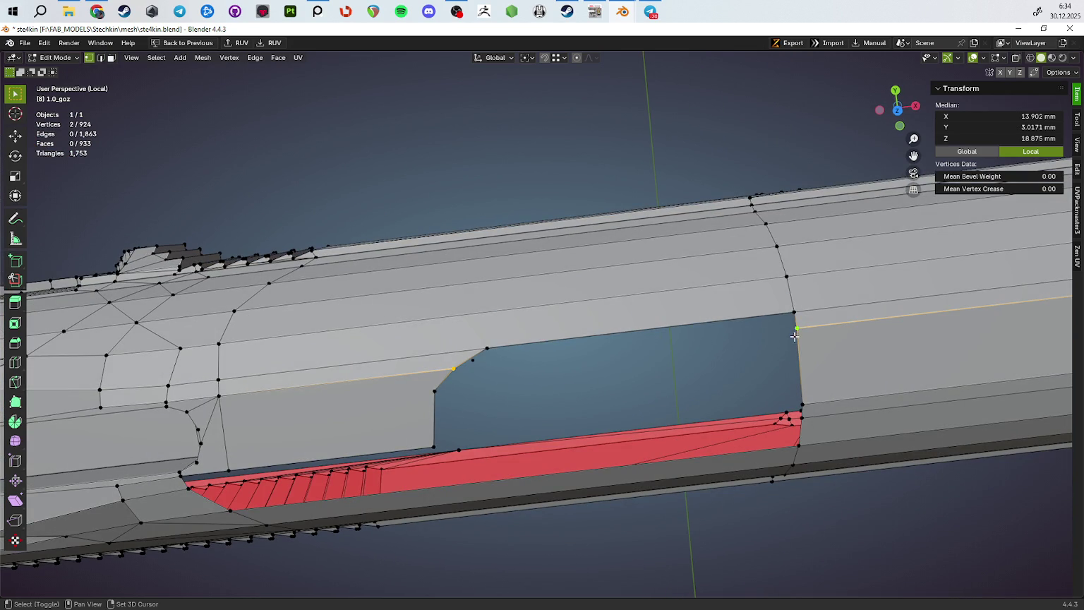
key(j)
key(2)
key(g)
key(g)
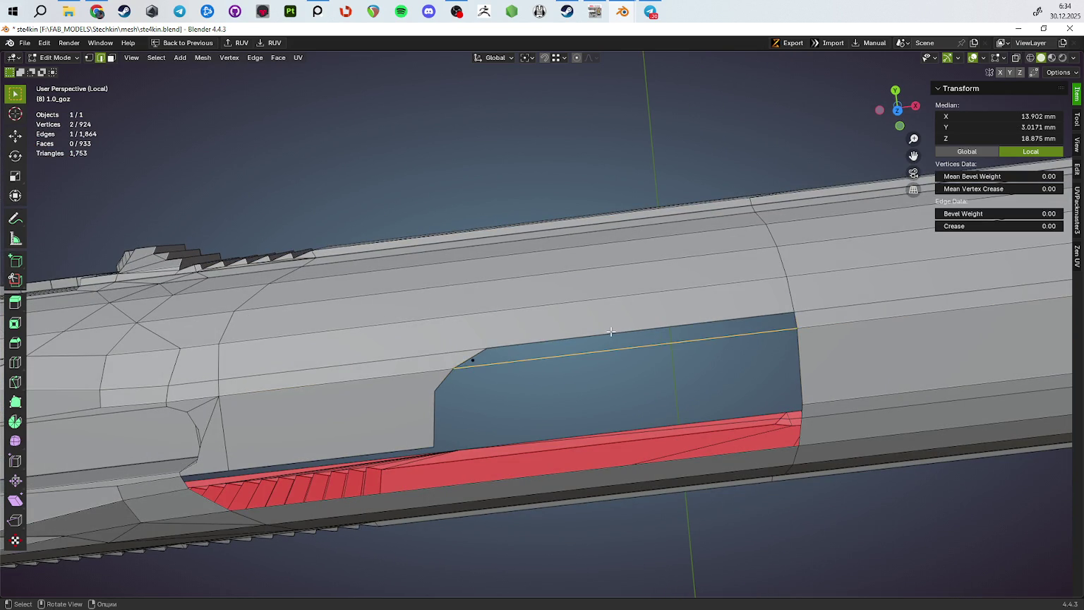
click(501, 357)
key(g)
key(g)
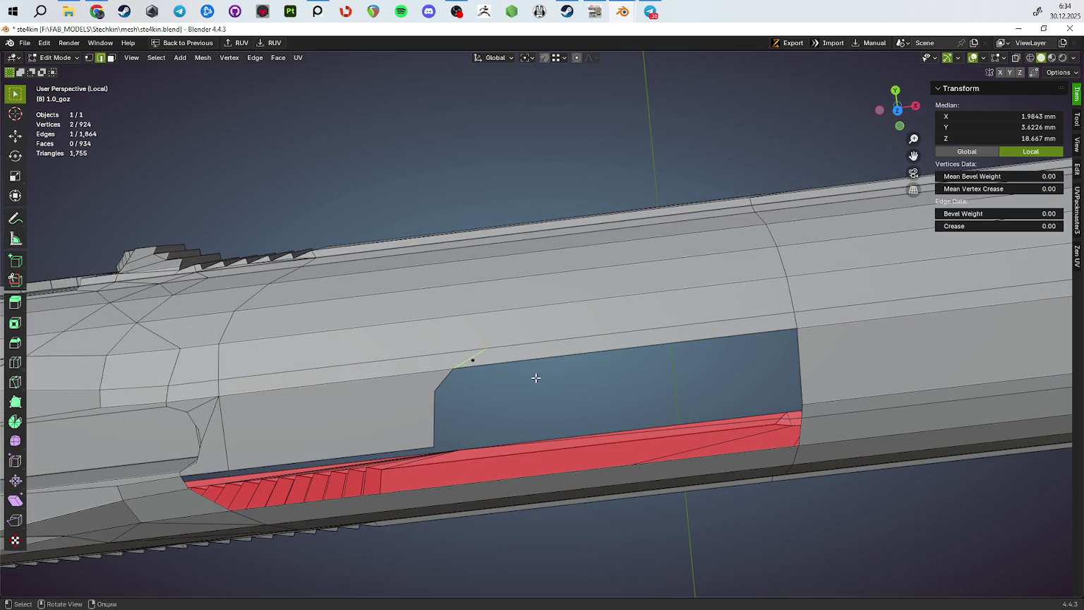
click(895, 365)
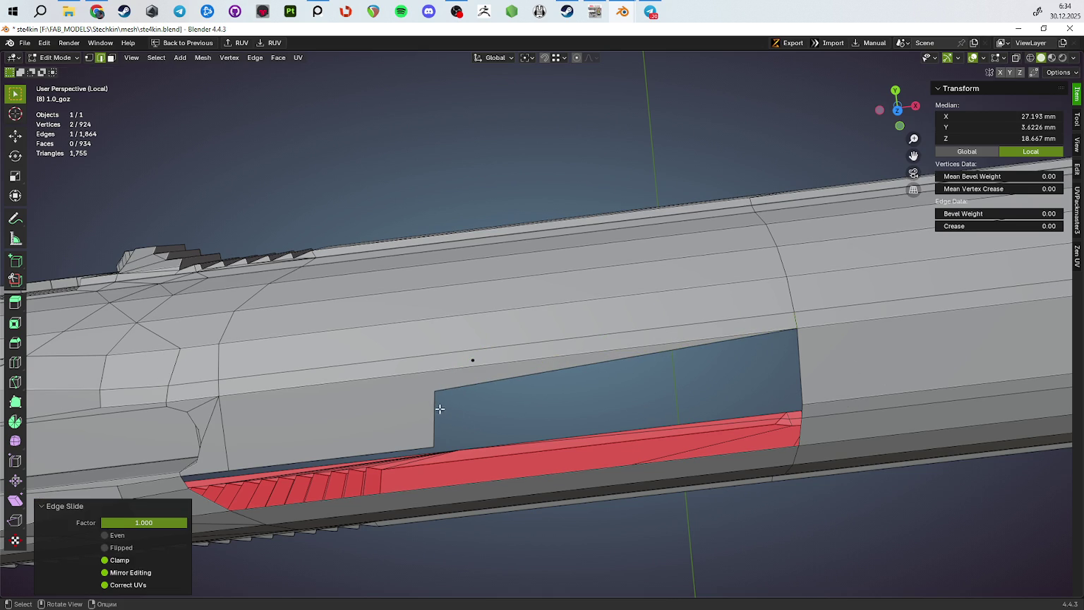
Slide the port's top-left corner vertex along its edge
key(1)
click(434, 390)
key(g)
key(g)
click(696, 416)
Merge the leftover vertex pair at the port, then merge the whole mesh by distance
drag(635, 439, 634, 391)
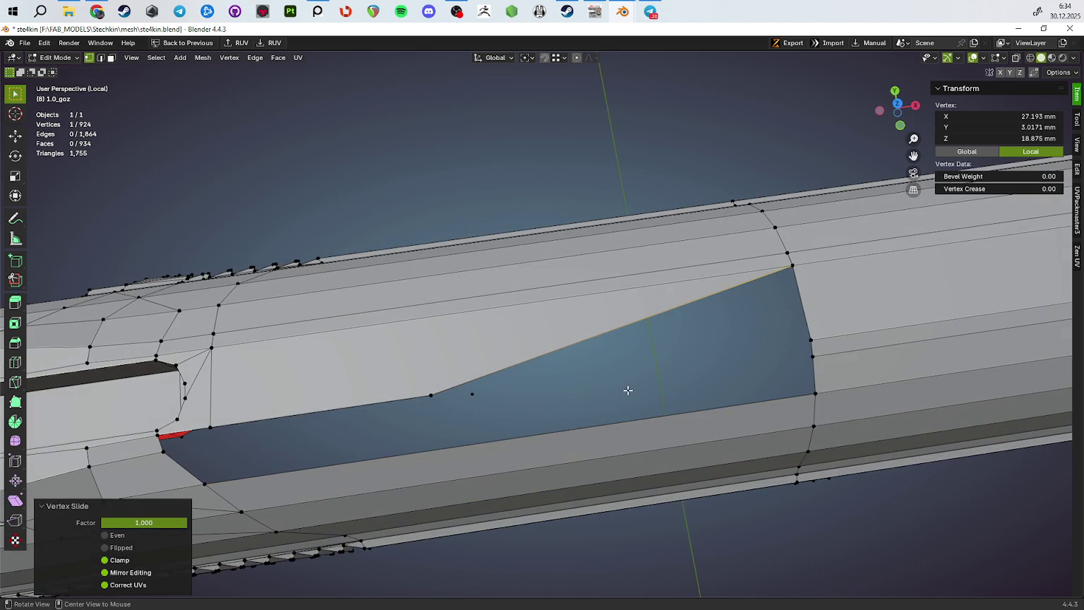
click(430, 395)
click(810, 339)
key(m)
click(852, 378)
key(m)
click(843, 363)
key(a)
key(m)
click(864, 390)
Dissolve a leftover vertex and a stray edge chain on the slide's lower side
drag(888, 363, 553, 344)
click(438, 314)
key(ctrl+x)
click(460, 307)
click(541, 352)
key(ctrl+x)
Dissolve another stray vertex and split a face along the port with a new edge
drag(642, 364, 452, 375)
click(576, 371)
click(576, 372)
key(ctrl+x)
click(452, 376)
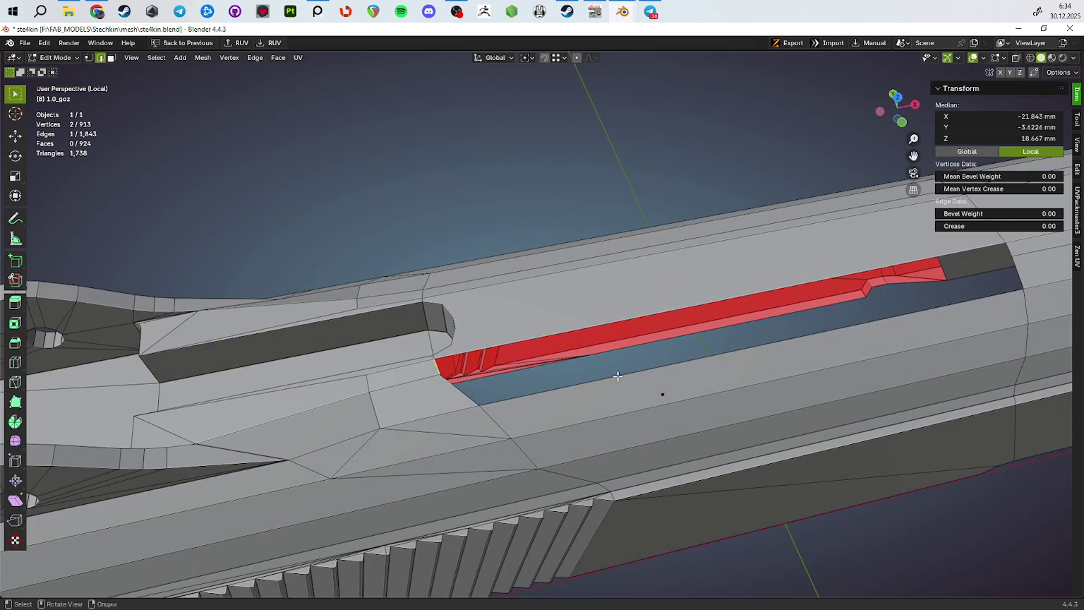
drag(557, 378, 687, 319)
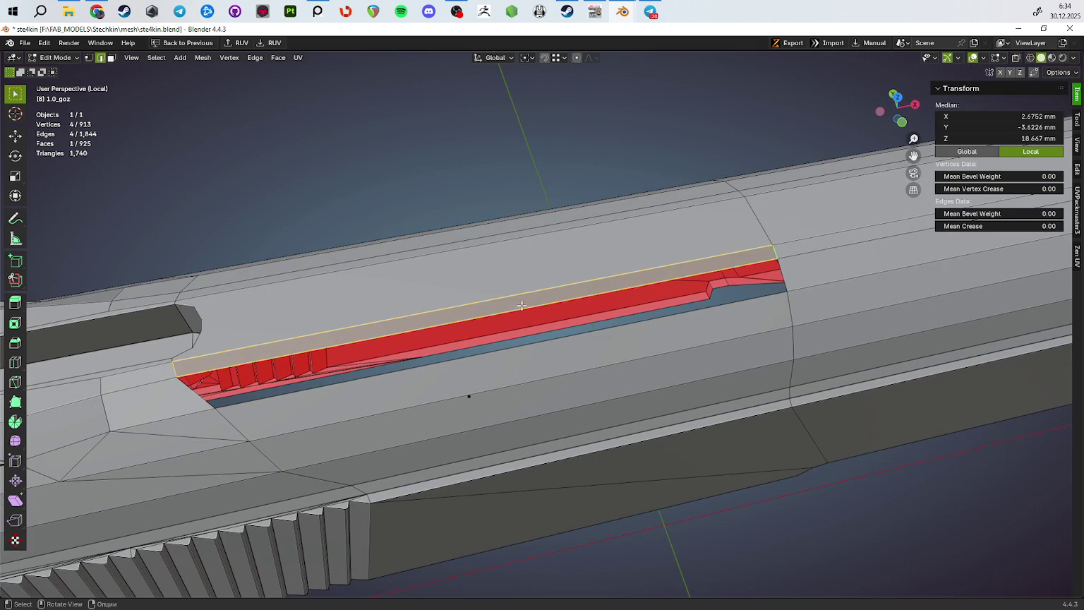
key(j)
Dissolve the edge chain beside the port end and check the cleaned surface
drag(525, 337, 495, 439)
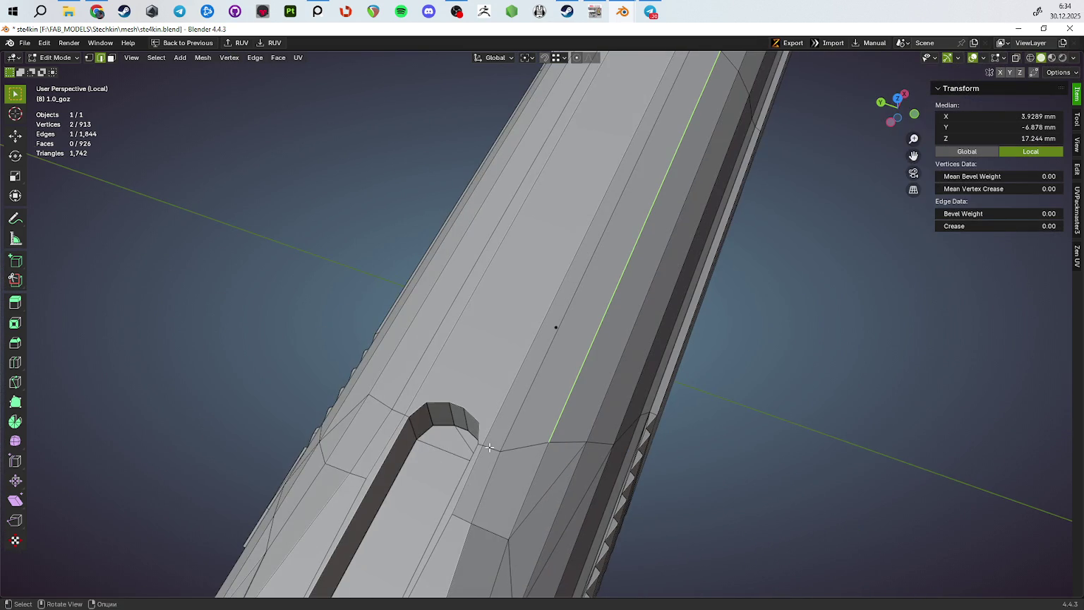
click(481, 445)
click(597, 439)
drag(597, 439, 580, 400)
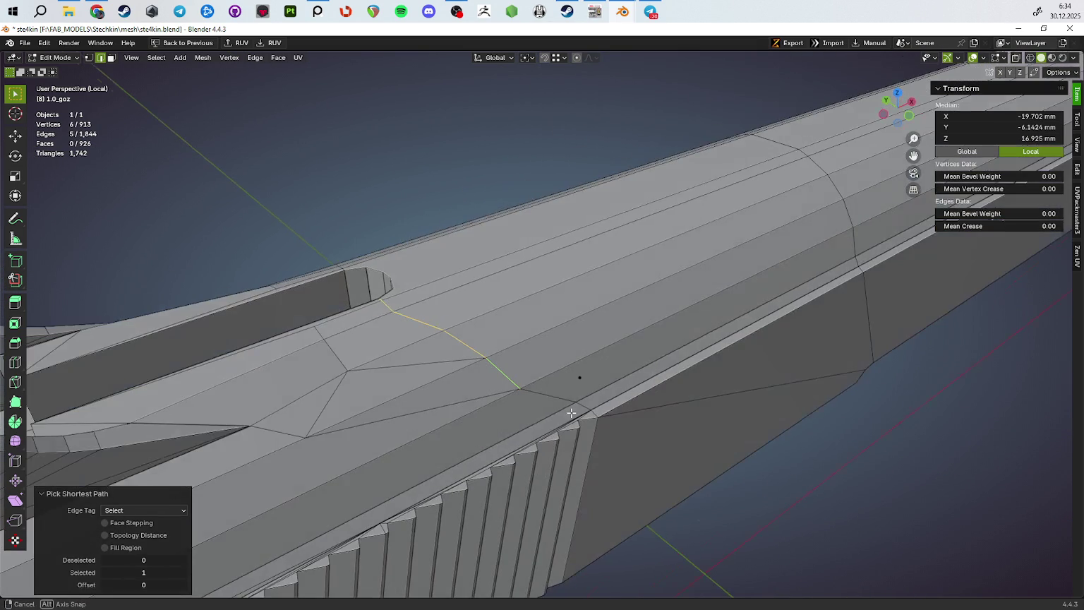
click(590, 396)
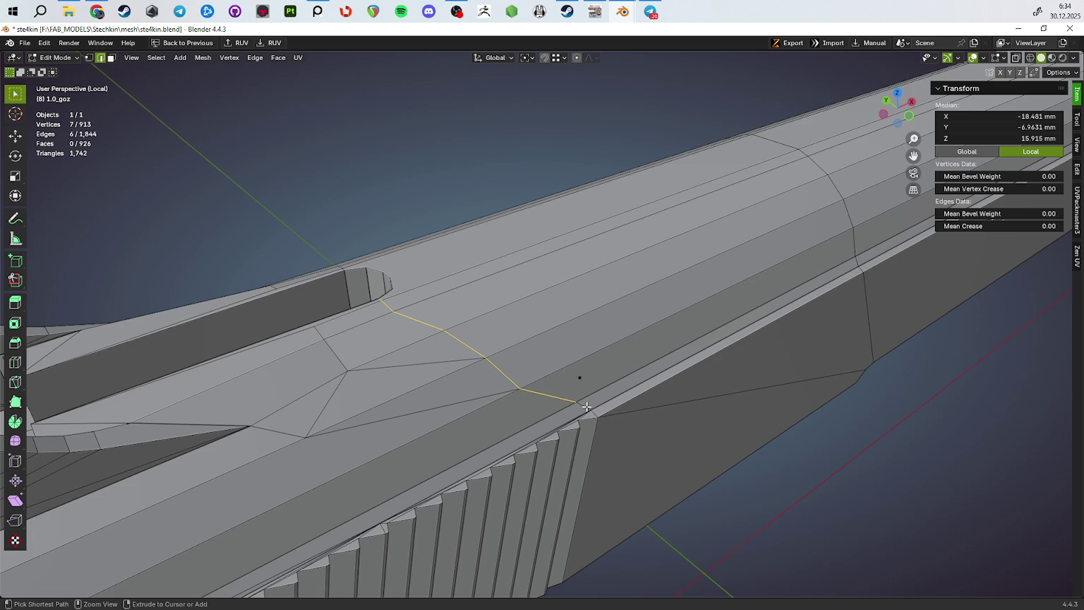
click(580, 378)
drag(561, 375, 477, 374)
key(Tab)
key(Tab)
key(ctrl+x)
key(Tab)
drag(552, 366, 503, 375)
key(Tab)
Dissolve the unneeded edges and the diagonal edges on both sides of the slide
click(643, 329)
click(565, 314)
key(ctrl+x)
click(611, 361)
key(ctrl+x)
click(505, 367)
click(508, 368)
key(ctrl+x)
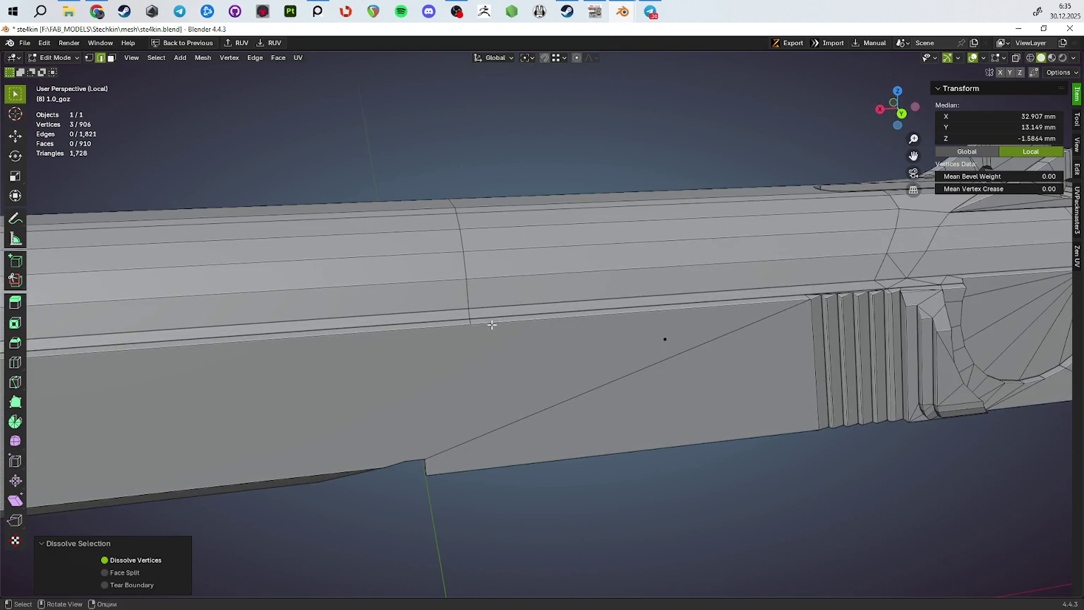
Dissolve the barrel edge loop running around the slide
scroll(up, 3)
click(530, 503)
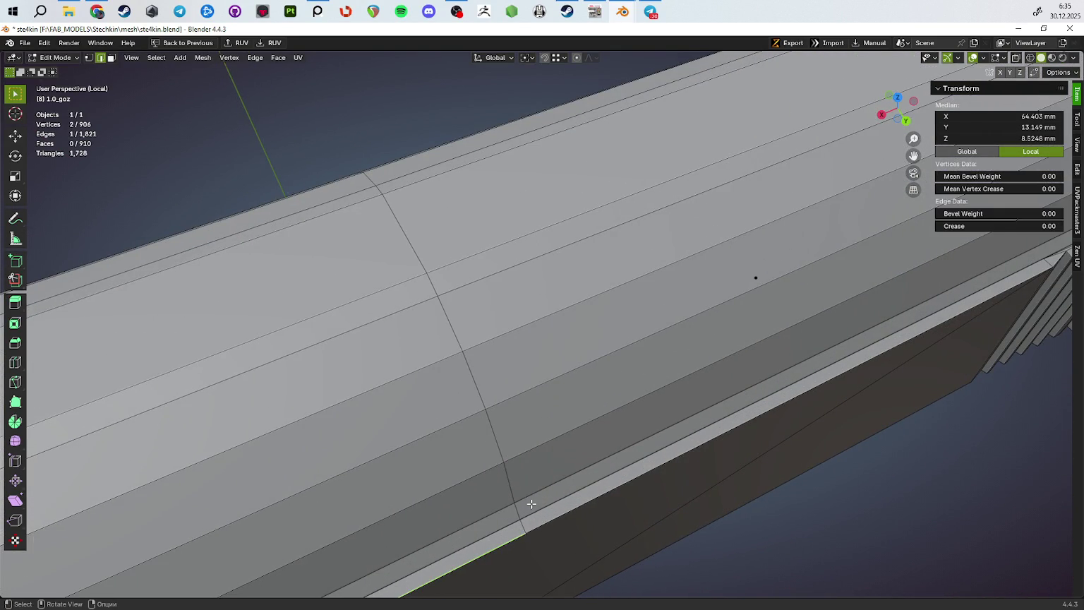
drag(525, 523, 534, 342)
click(684, 396)
key(ctrl+x)
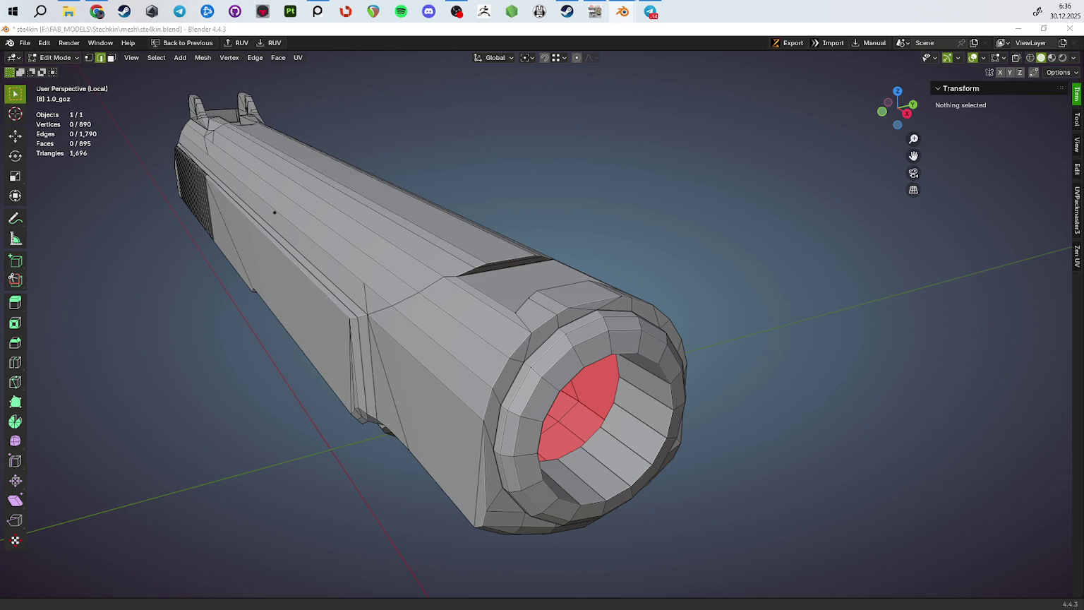
drag(590, 285, 443, 310)
Delete the top and bevel faces at the slide's front end to open a hole
scroll(up, 3)
key(3)
click(442, 312)
scroll(up, 3)
click(346, 224)
drag(346, 225, 739, 234)
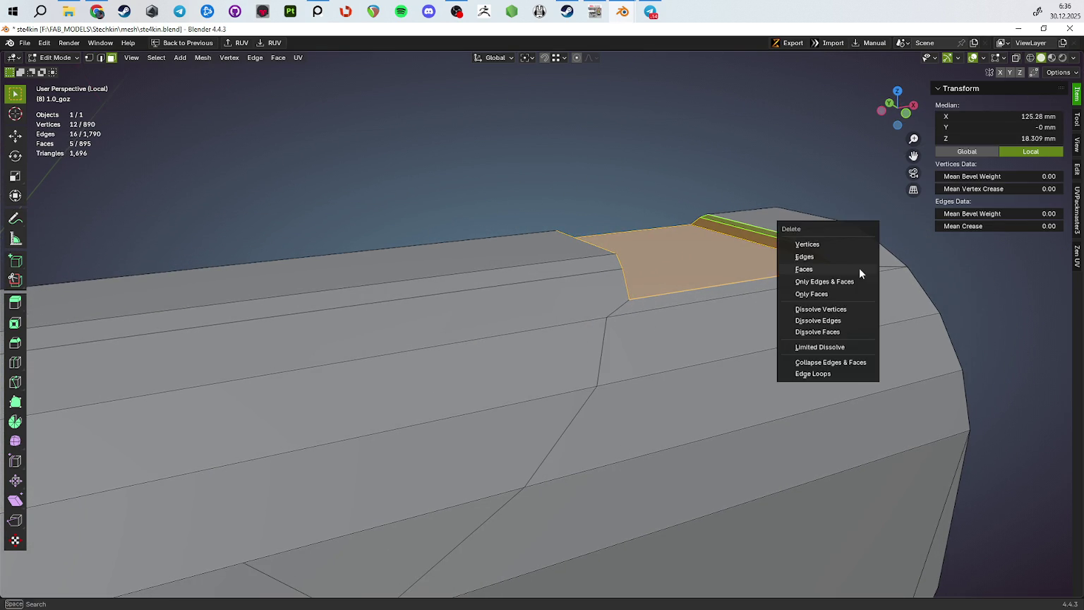
key(Delete)
drag(827, 278, 657, 315)
Slide the opening's lower edge into place and merge vertices by distance
key(2)
click(587, 389)
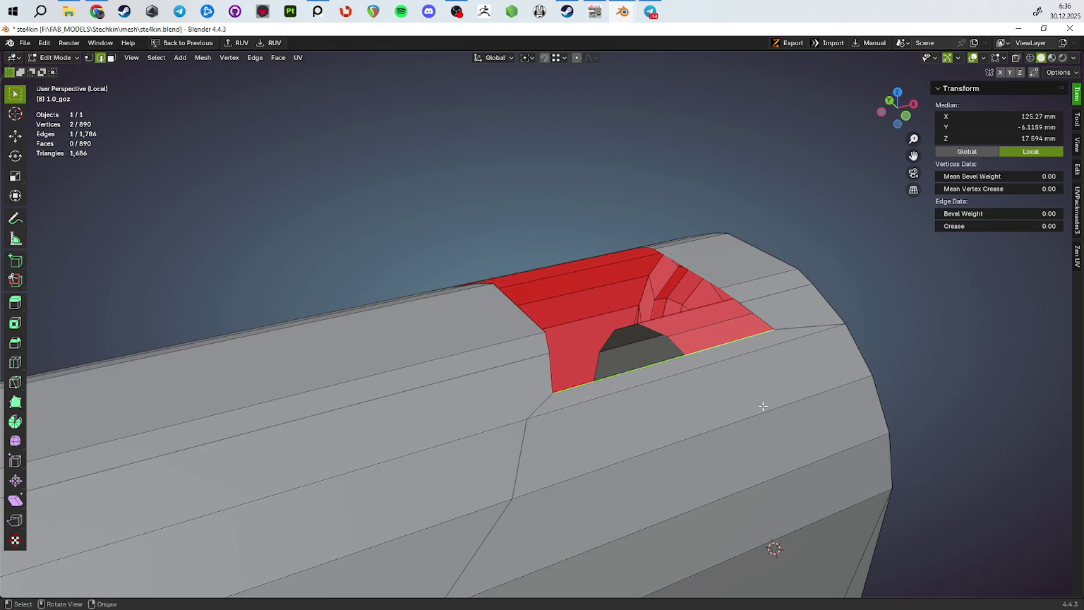
key(g)
key(g)
click(829, 564)
drag(736, 508, 699, 353)
key(a)
key(m)
click(789, 421)
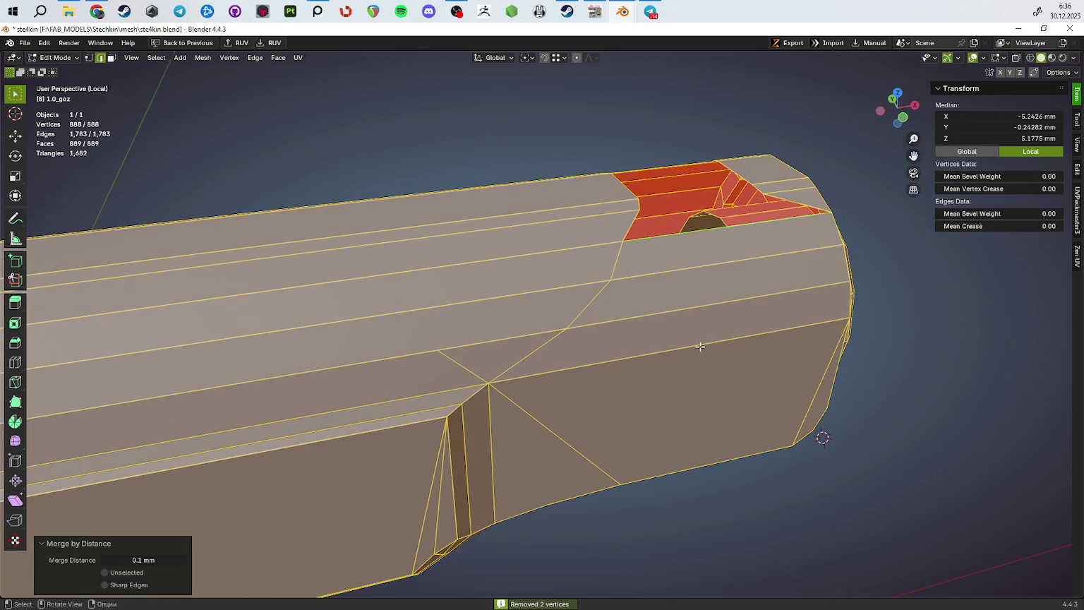
Dissolve the diagonal edge path beside the opening and inspect the muzzle
click(605, 263)
click(490, 383)
key(ctrl+x)
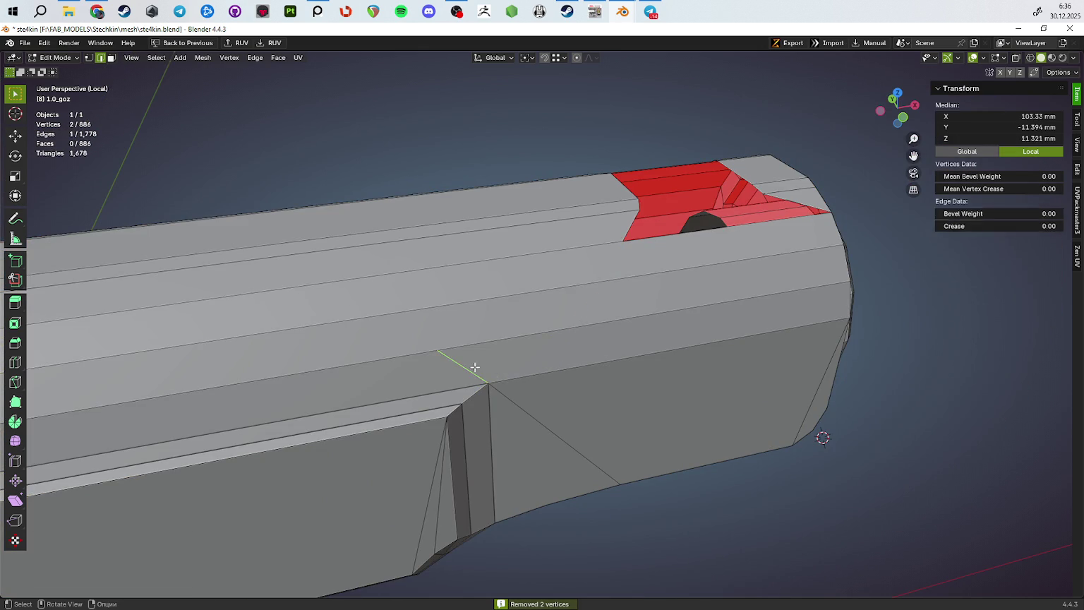
drag(626, 368, 506, 249)
key(Tab)
key(Tab)
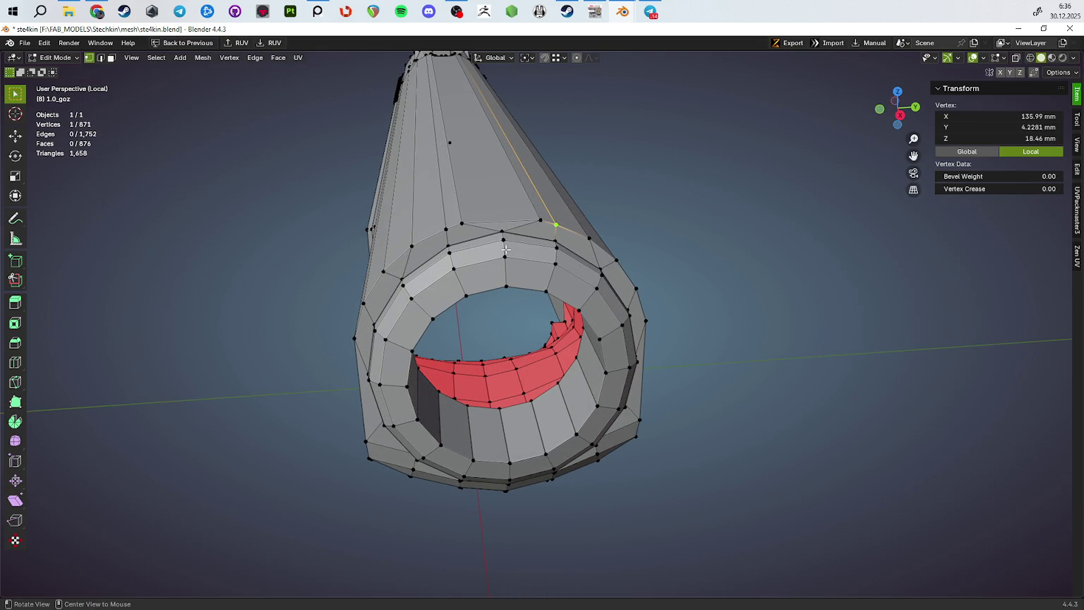
drag(631, 260, 488, 246)
key(Tab)
key(Tab)
Connect and dissolve edges around the muzzle rim, undoing unwanted changes
key(j)
click(449, 251)
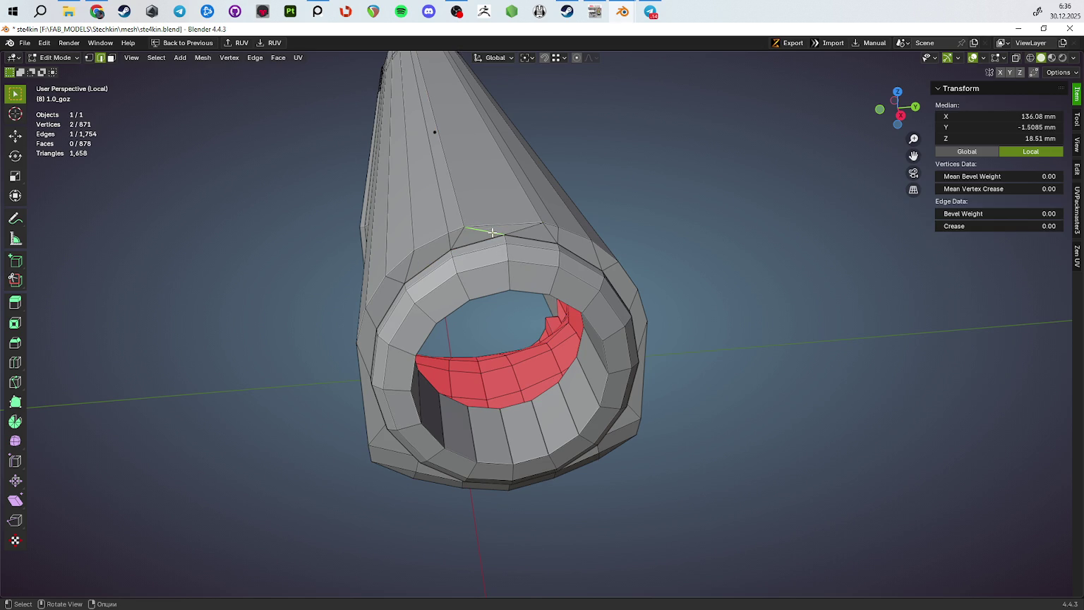
key(ctrl+x)
key(ctrl+x)
key(ctrl+z)
drag(464, 236, 499, 231)
key(ctrl+z)
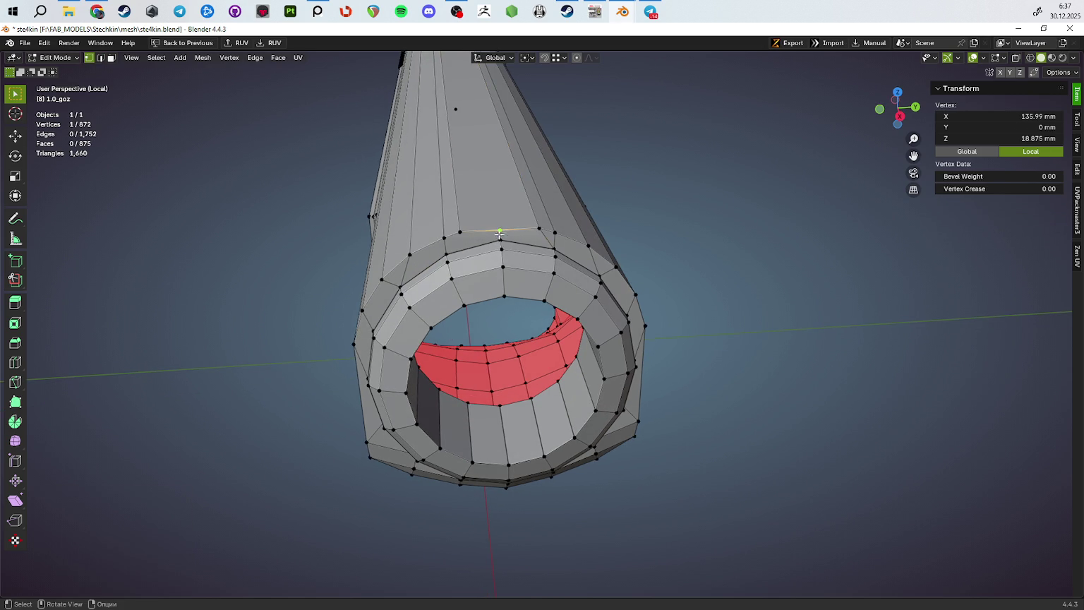
click(517, 243)
click(502, 240)
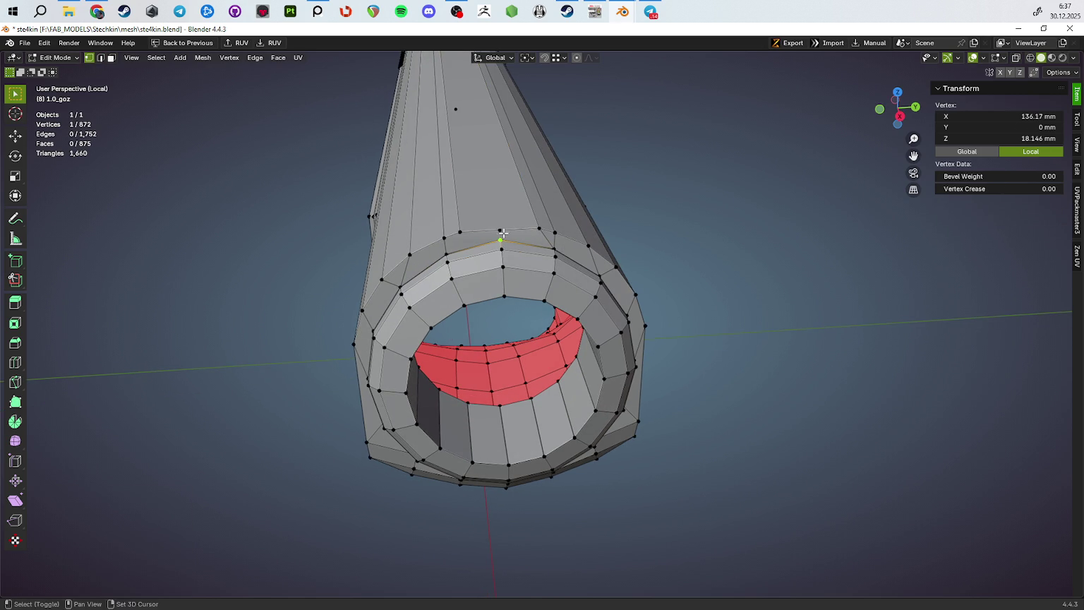
Rework the edge above the muzzle ring, then return to Object Mode
drag(527, 246, 481, 226)
click(465, 200)
key(ctrl+z)
key(ctrl+shift+z)
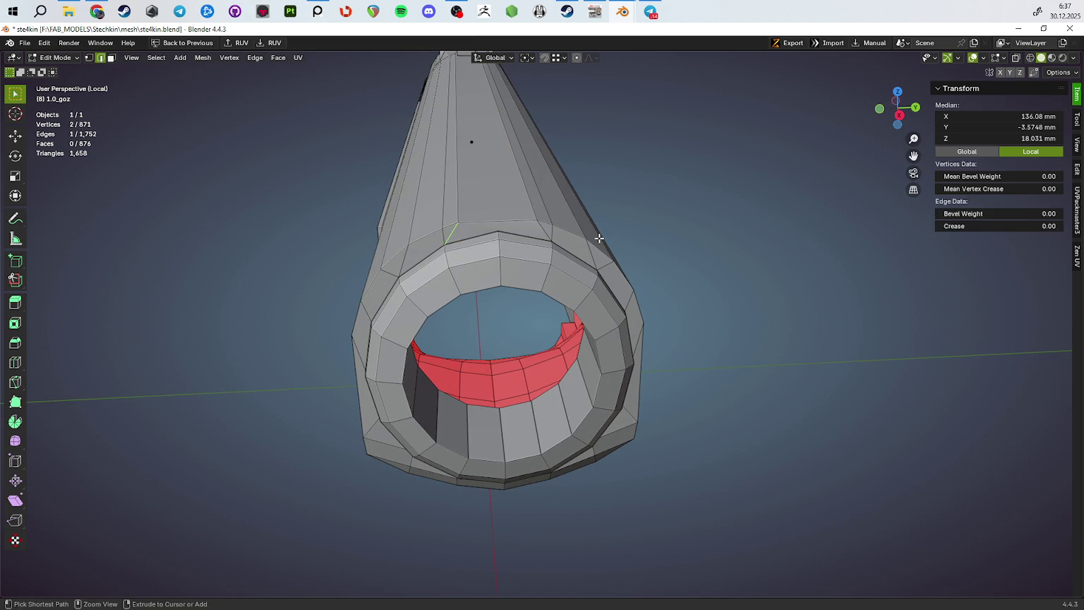
key(ctrl+shift+z)
drag(556, 239, 368, 216)
key(Tab)
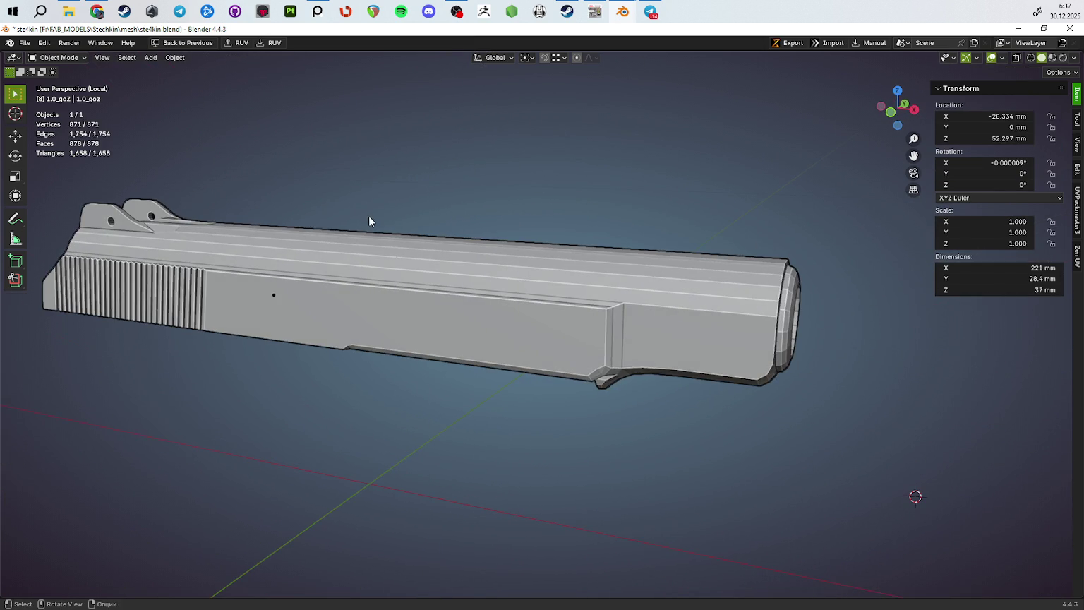
Dissolve an unneeded edge chain on the side of the slide
scroll(up, 3)
drag(520, 289, 640, 271)
key(Tab)
drag(553, 288, 552, 312)
scroll(up, 3)
scroll(down, 3)
key(2)
scroll(up, 3)
click(553, 273)
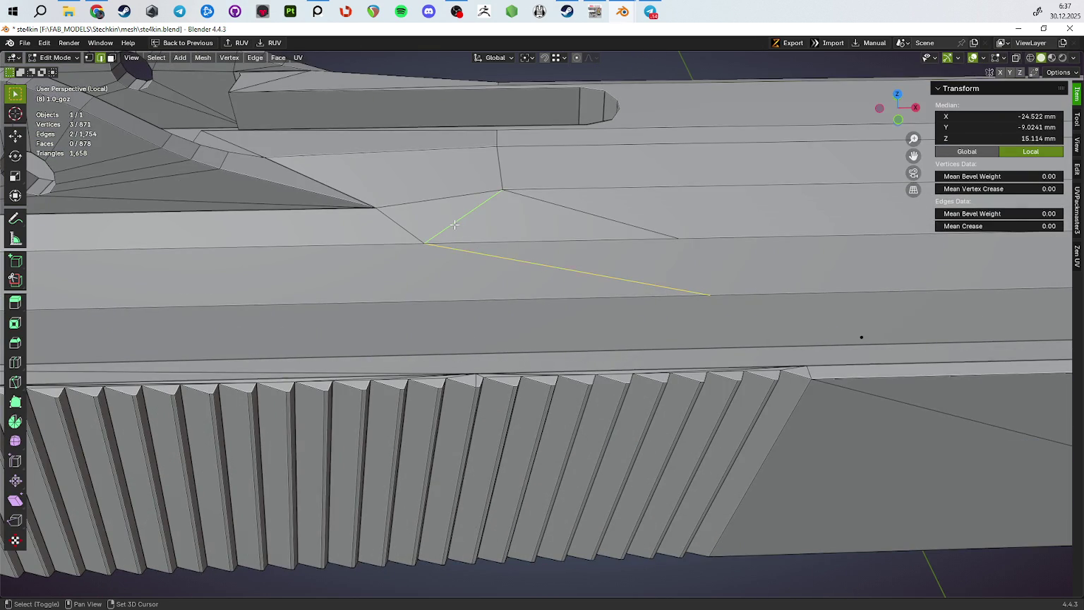
drag(555, 223, 513, 326)
key(ctrl+x)
Dissolve one more unneeded edge, then place the PureRef photo board over the viewport
drag(591, 340, 621, 353)
click(576, 313)
key(ctrl+x)
key(Tab)
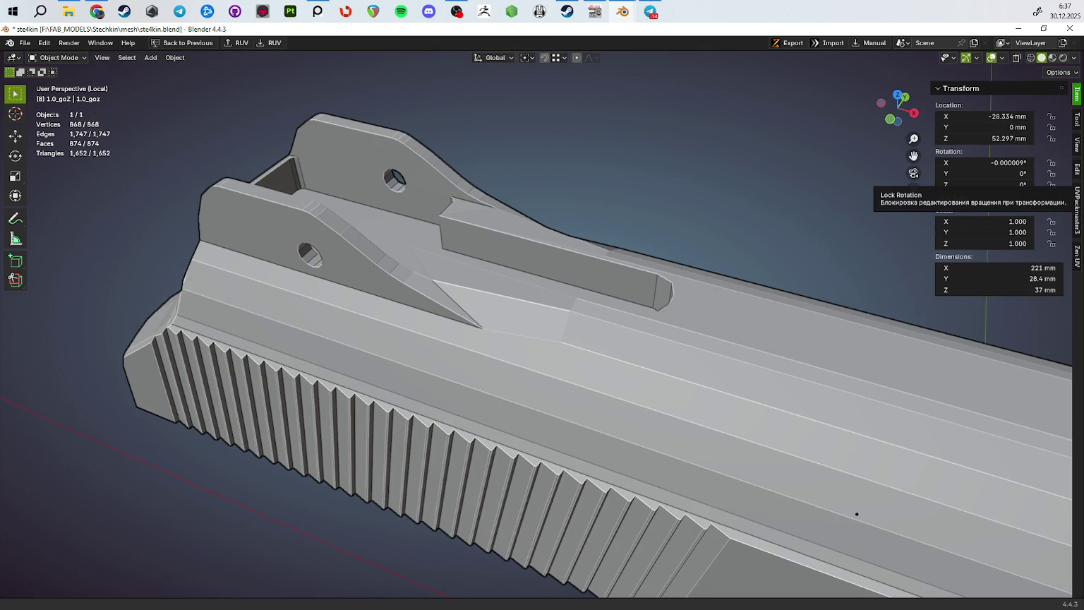
drag(914, 372, 149, 417)
scroll(down, 3)
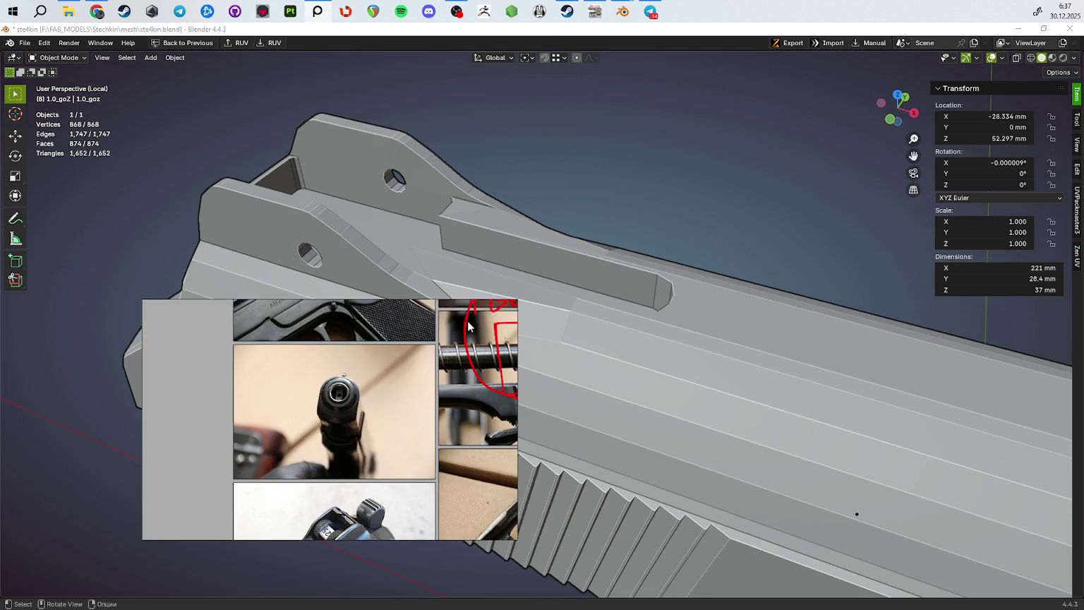
Maximize the PureRef board and zoom into the pistol slide photo
key(ctrl+f)
scroll(up, 3)
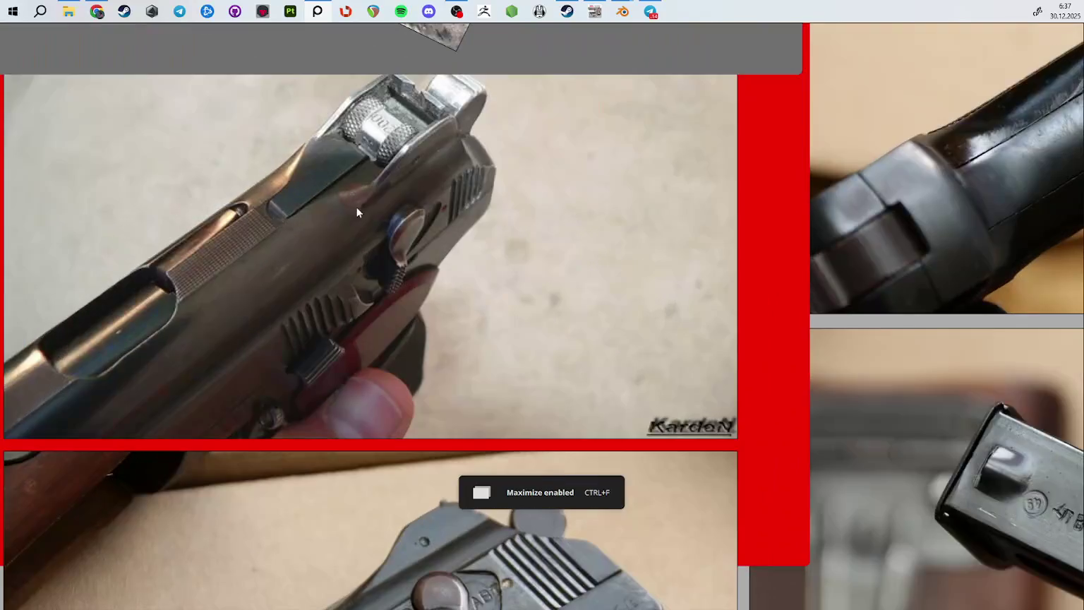
scroll(up, 3)
scroll(up, 3)
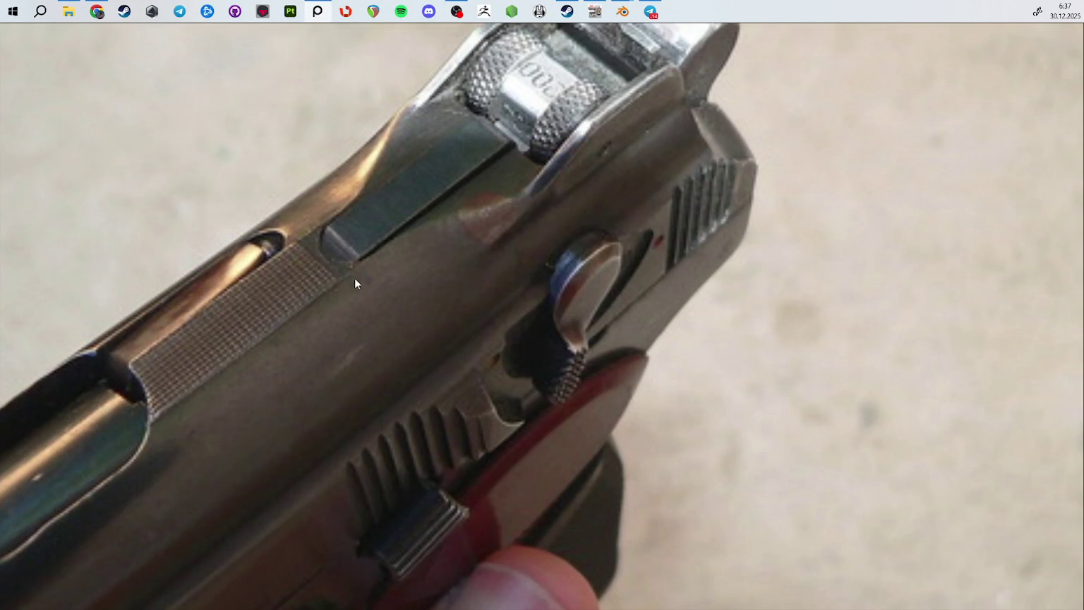
Shrink PureRef to a small bottom-right window zoomed on the rear sight pin
key(ctrl+f)
drag(375, 319, 775, 518)
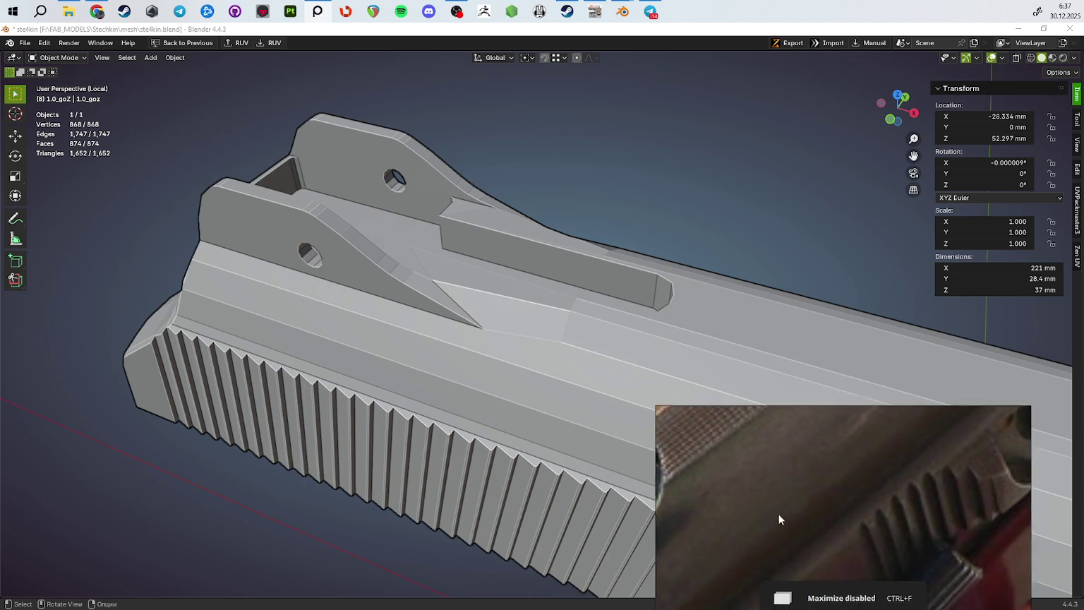
scroll(down, 3)
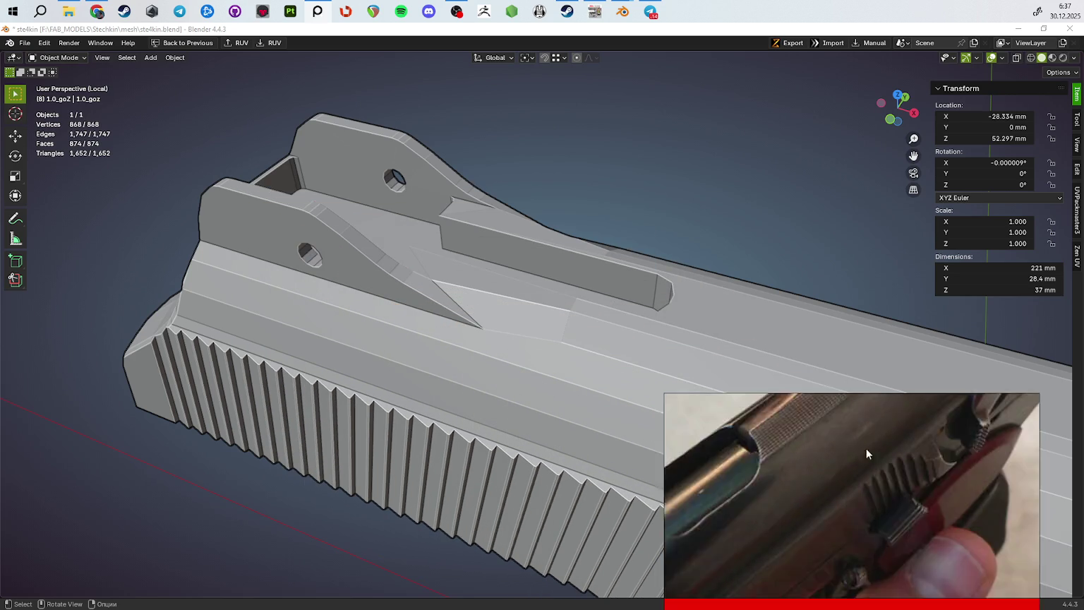
scroll(up, 3)
drag(535, 450, 419, 353)
Inspect the slide's top in Edit Mode, undoing a stray selection
key(Tab)
click(590, 328)
key(ctrl+z)
drag(590, 328, 581, 300)
scroll(down, 3)
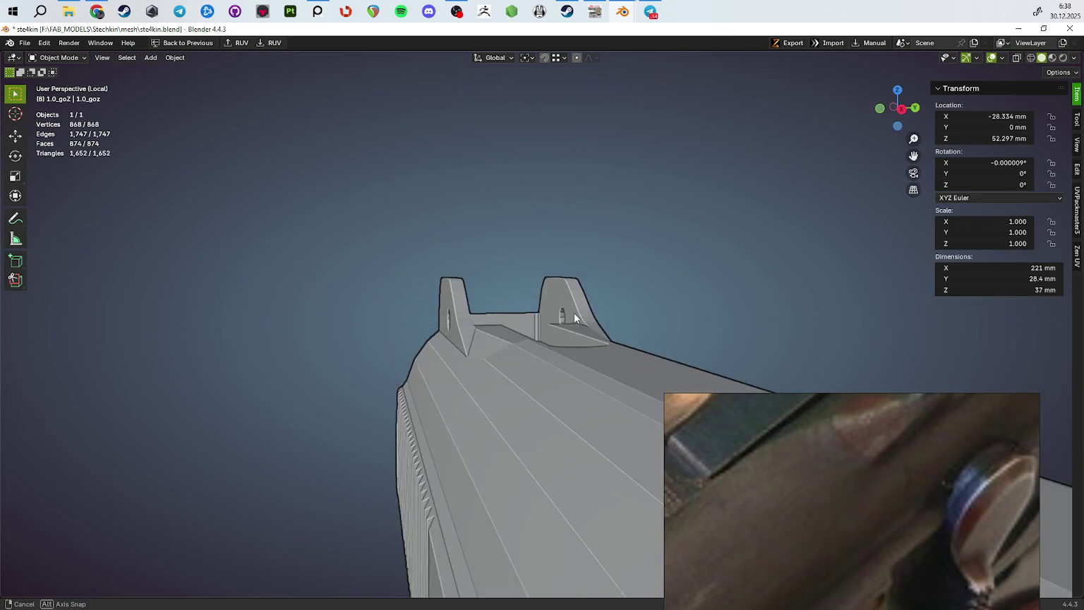
scroll(up, 3)
scroll(up, 3)
click(509, 368)
drag(508, 368, 461, 353)
key(Tab)
Try dissolving an edge on the slide's top, then undo it
key(Tab)
key(2)
click(462, 390)
key(ctrl+x)
key(Tab)
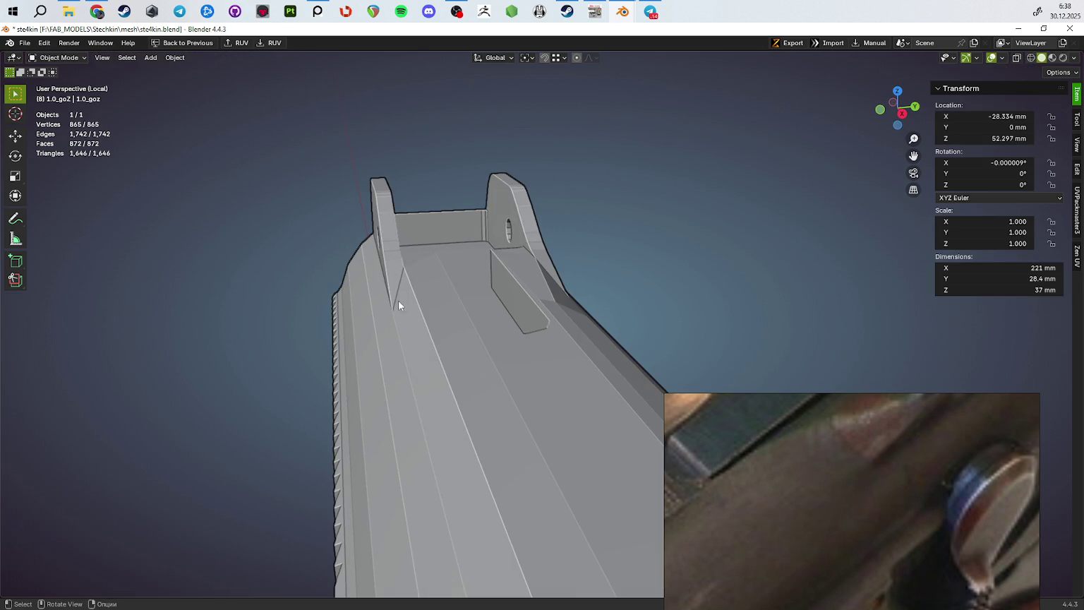
drag(502, 320, 517, 325)
key(Tab)
key(Tab)
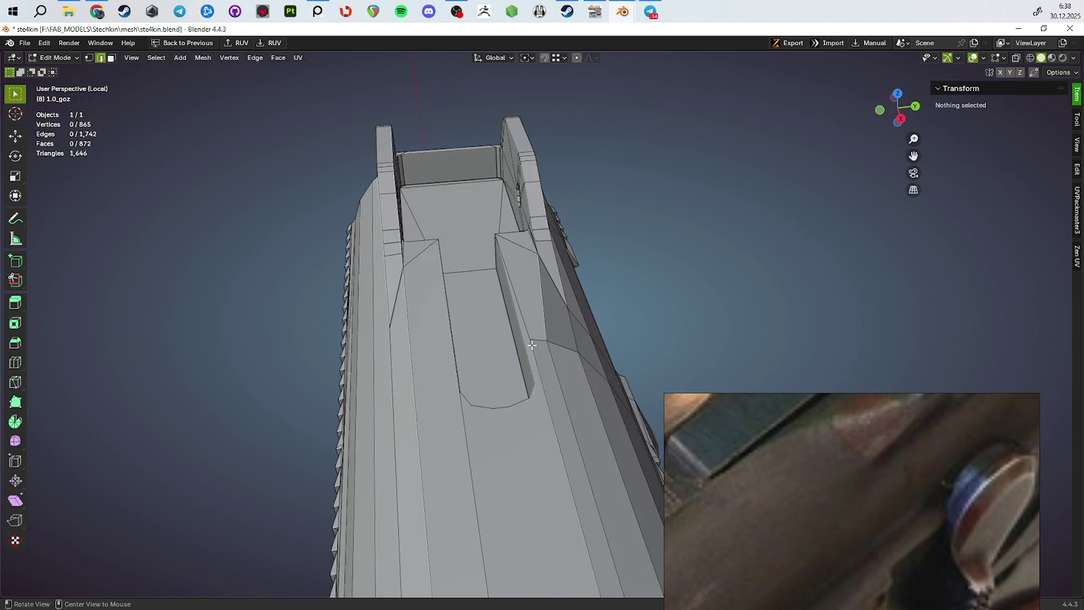
key(ctrl+z)
key(ctrl+z)
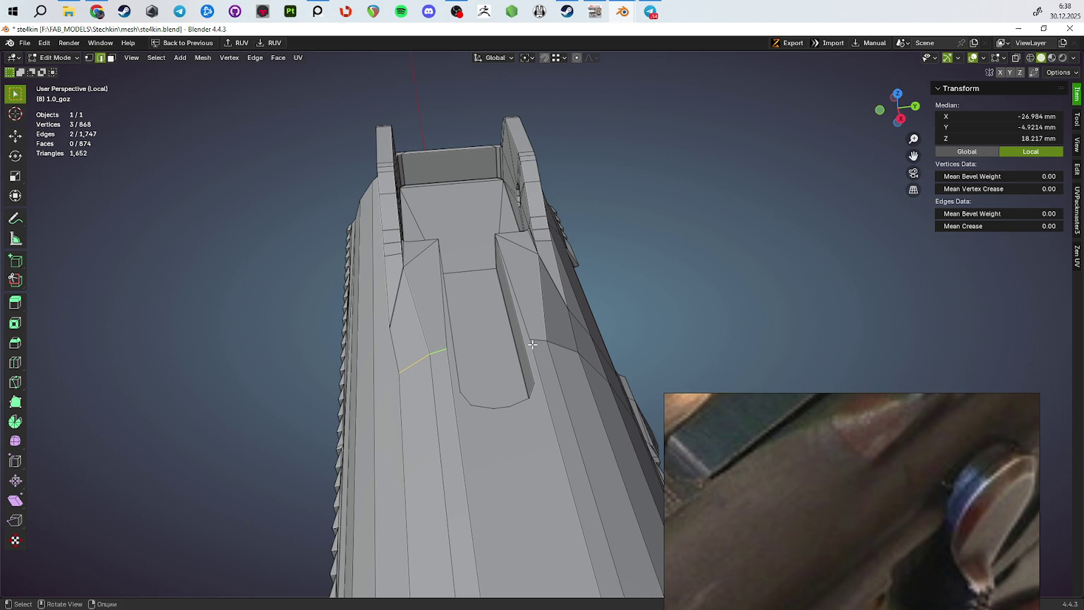
Dissolve the edge on the slot floor
drag(533, 344, 466, 256)
key(3)
click(530, 212)
key(2)
click(494, 310)
key(ctrl+x)
Join two corner vertices on the slot floor with a new edge using J
key(3)
click(508, 285)
key(1)
click(467, 257)
key(j)
drag(534, 262, 571, 301)
Select the ring of faces around the slot, then clear the selection
key(3)
click(500, 189)
click(463, 288)
drag(463, 289, 387, 249)
click(680, 242)
drag(681, 242, 482, 282)
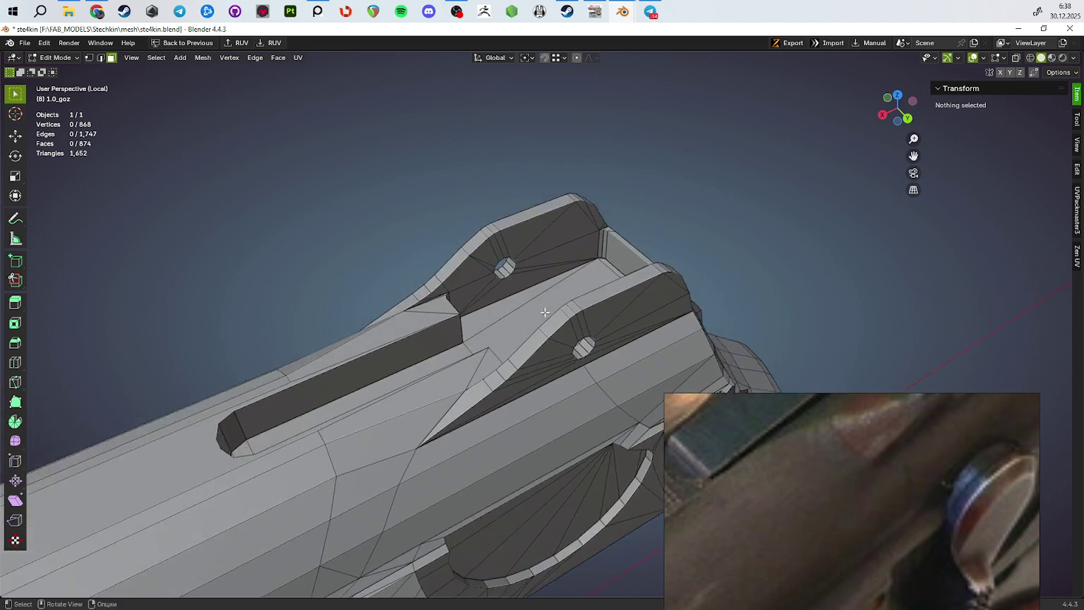
Select faces beside the slot and circle-select the faces around the sight hole
click(395, 257)
drag(395, 257, 392, 241)
click(564, 234)
click(476, 180)
drag(477, 180, 459, 212)
key(c)
drag(459, 212, 509, 320)
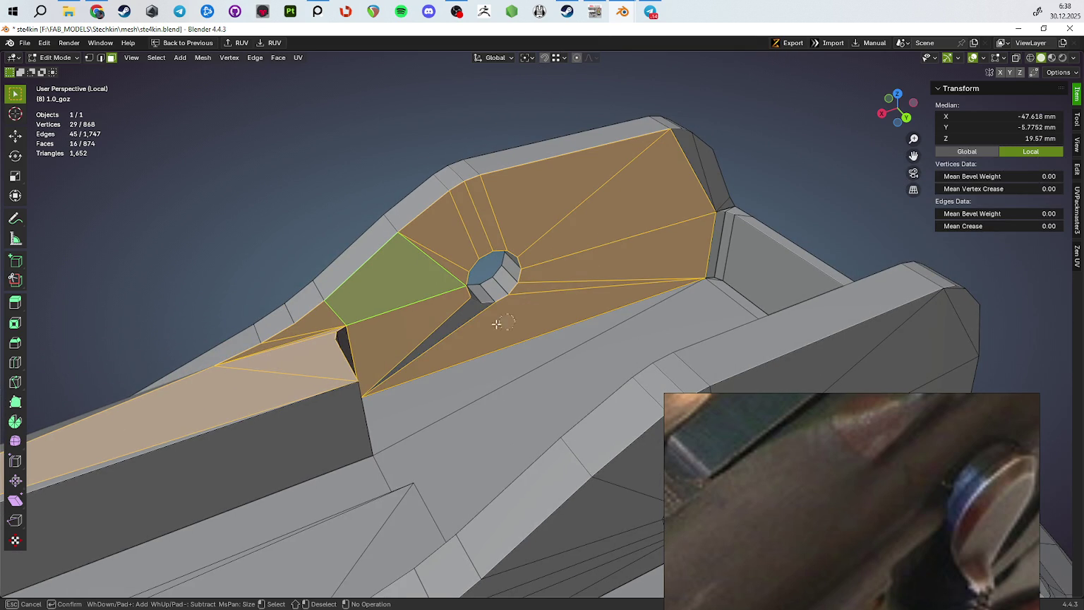
Select the inner wall faces of the near rear sight pin hole and duplicate them
key(Escape)
scroll(down, 3)
key(alt+a)
drag(366, 341, 490, 298)
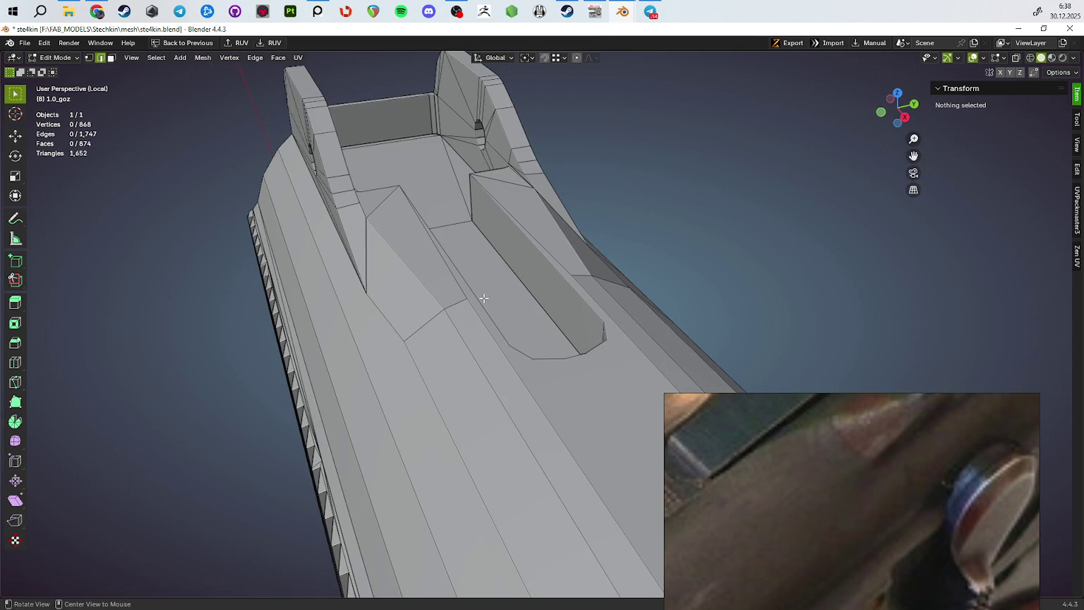
drag(483, 298, 423, 358)
key(Tab)
drag(750, 371, 626, 333)
key(Tab)
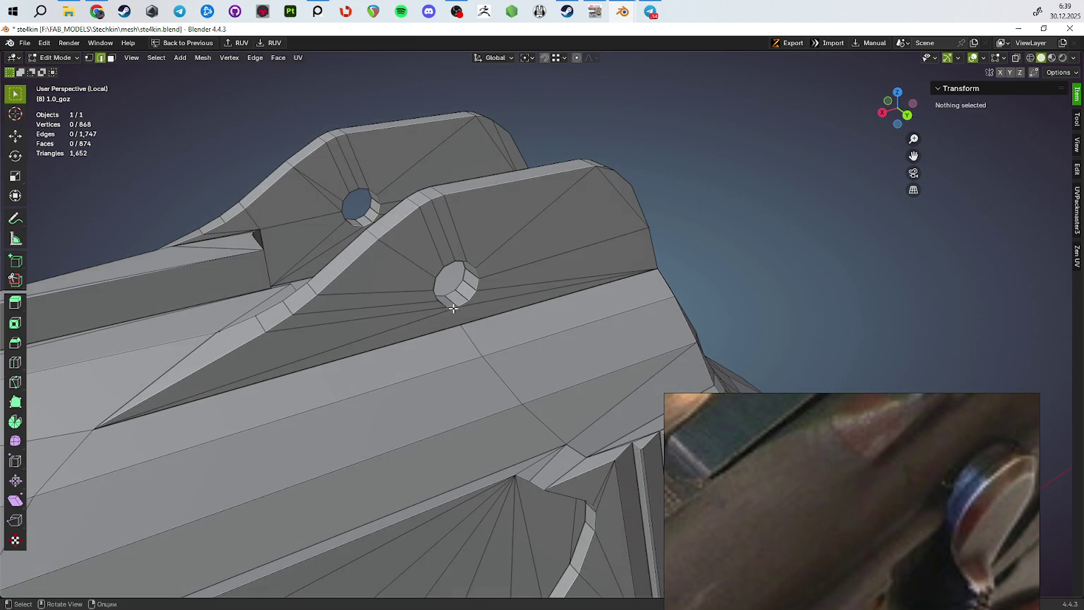
click(462, 295)
drag(421, 305, 284, 262)
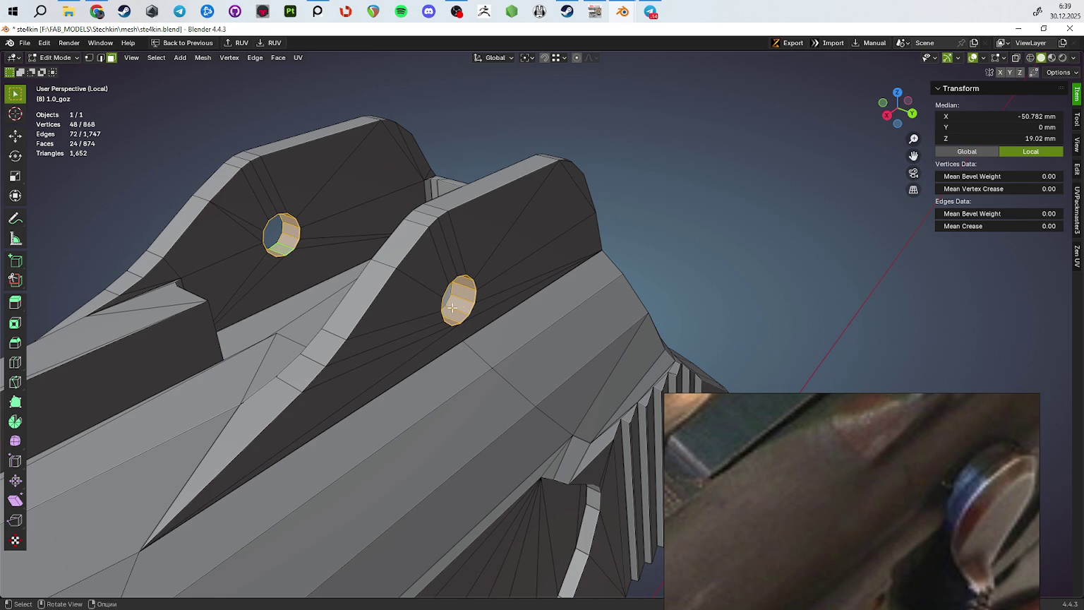
key(shift+d)
Separate the duplicated hole wall into its own object and select it
right_click(587, 324)
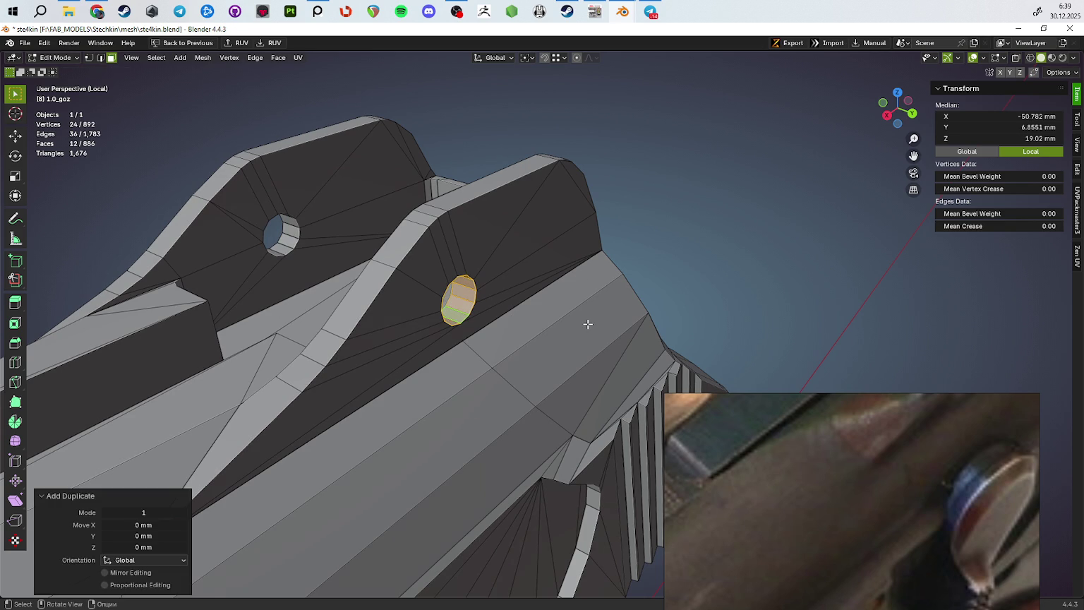
click(587, 324)
key(Tab)
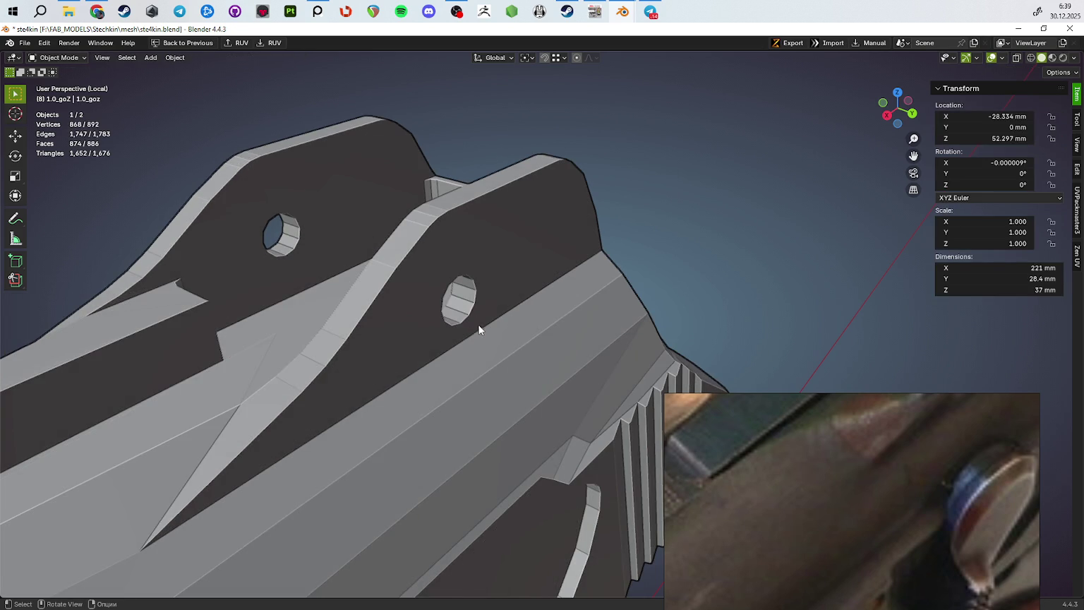
drag(476, 323, 728, 315)
drag(513, 334, 557, 350)
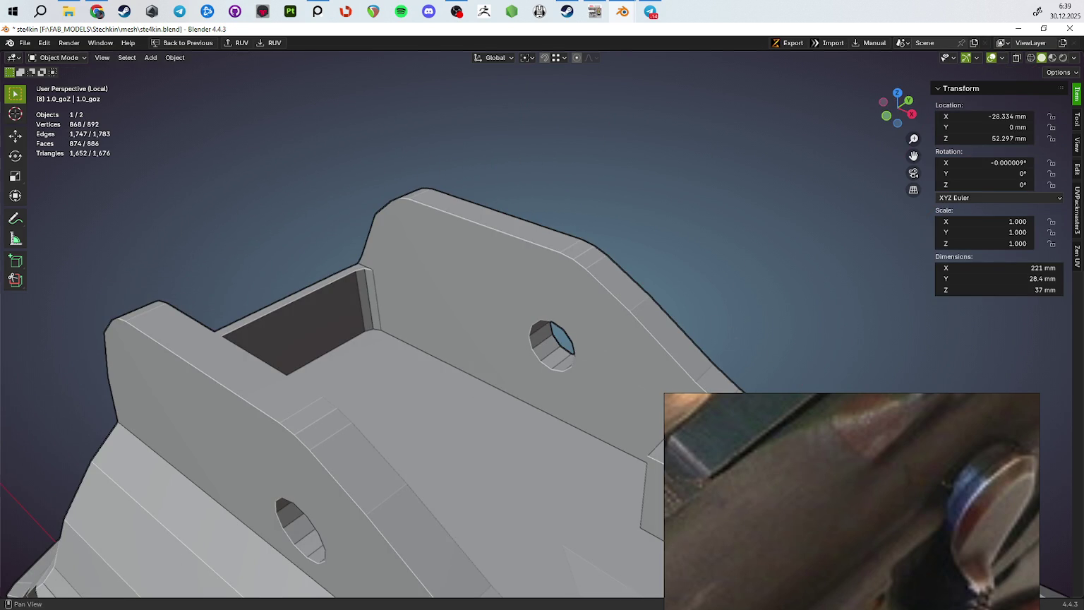
click(552, 346)
Edit the hole piece in X-ray with all selected, trying then cancelling a Y scale
key(Tab)
drag(667, 278, 591, 330)
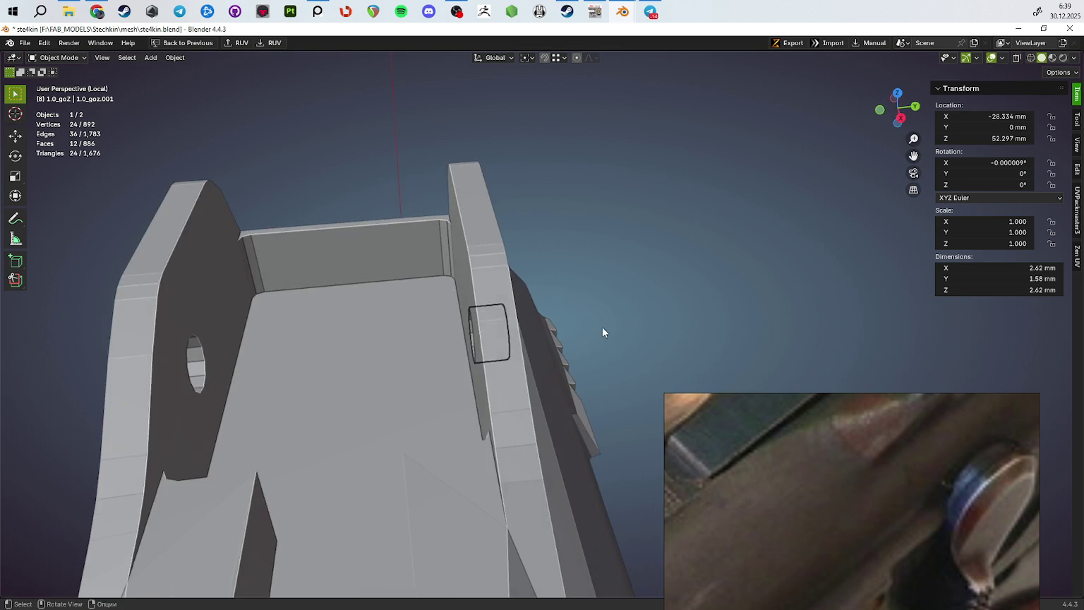
key(a)
key(alt+z)
key(s)
key(y)
right_click(572, 341)
Stretch the piece along Y so the pin spans both rear sight holes
drag(535, 342, 501, 322)
key(g)
key(y)
click(532, 368)
drag(532, 368, 472, 381)
key(g)
key(y)
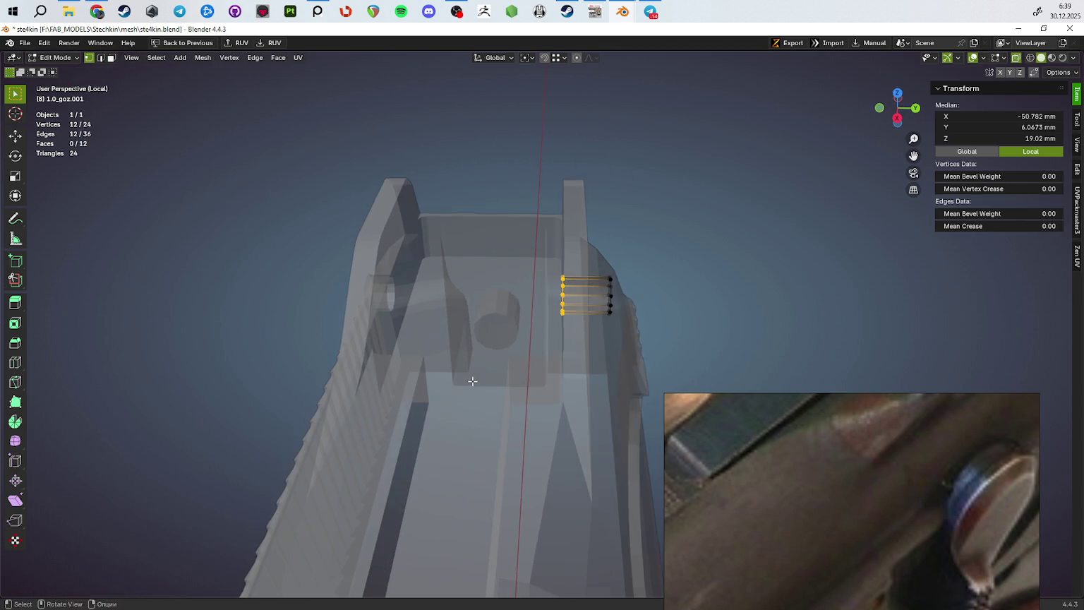
click(261, 446)
key(alt+z)
drag(276, 368, 467, 357)
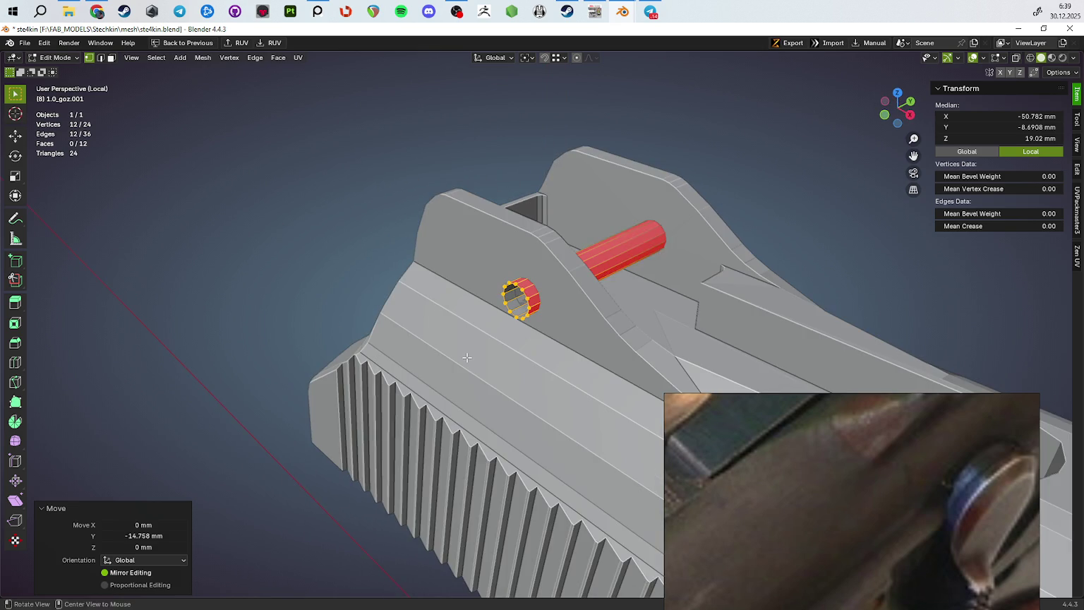
Extrude and scale the pin's end loops inward with Individual Origins to form a head
key(2)
right_click(467, 356)
key(a)
key(KP_Decimal)
click(390, 338)
drag(390, 339, 547, 314)
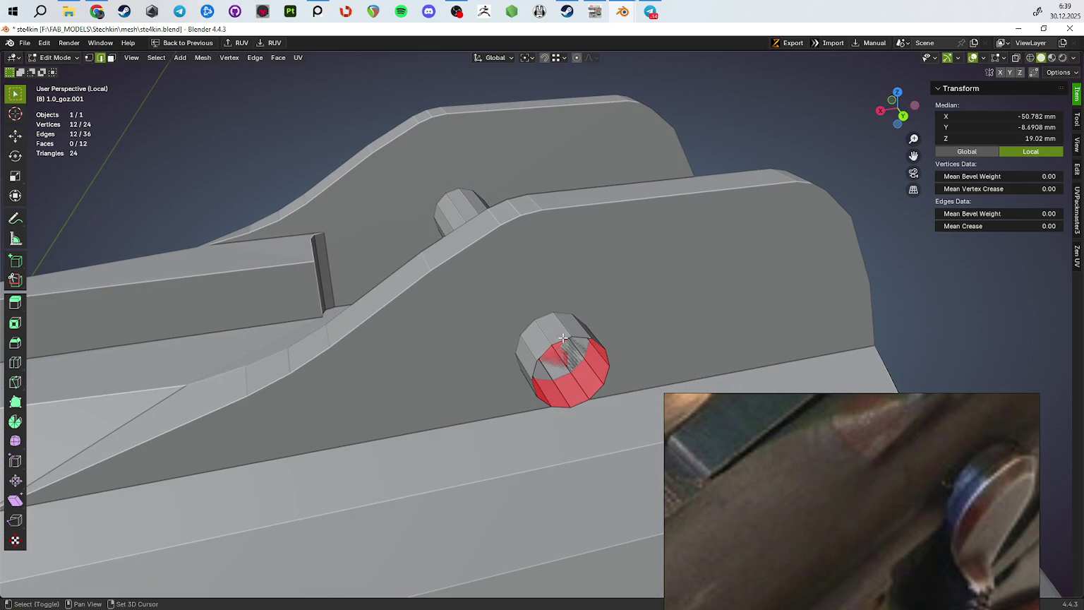
click(525, 58)
click(544, 115)
key(e)
key(s)
click(702, 218)
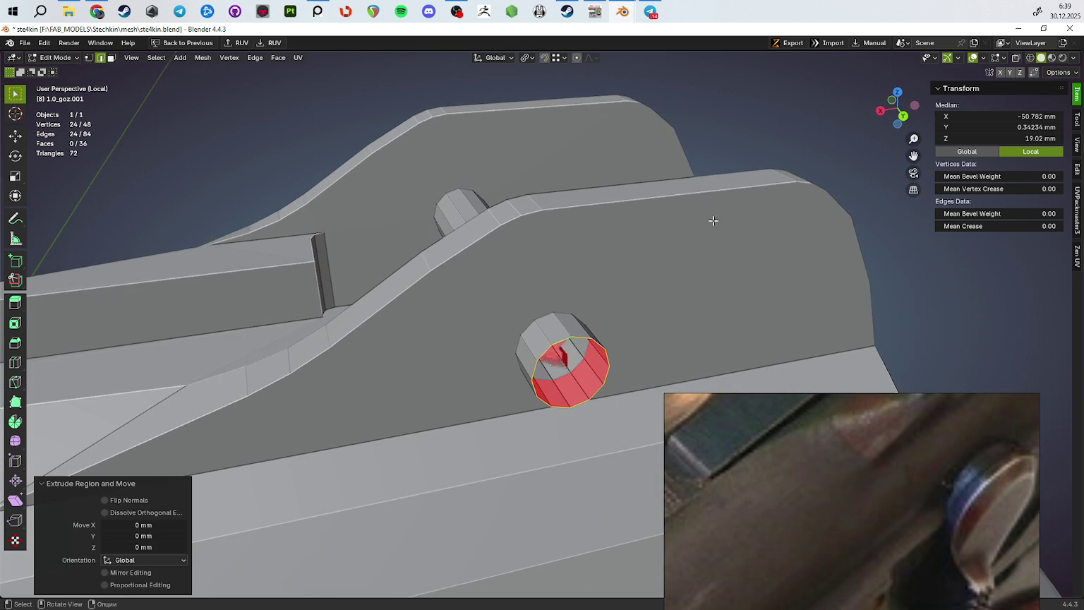
Add a loop cut on the pin shaft and bevel it by 8.92 mm
click(580, 344)
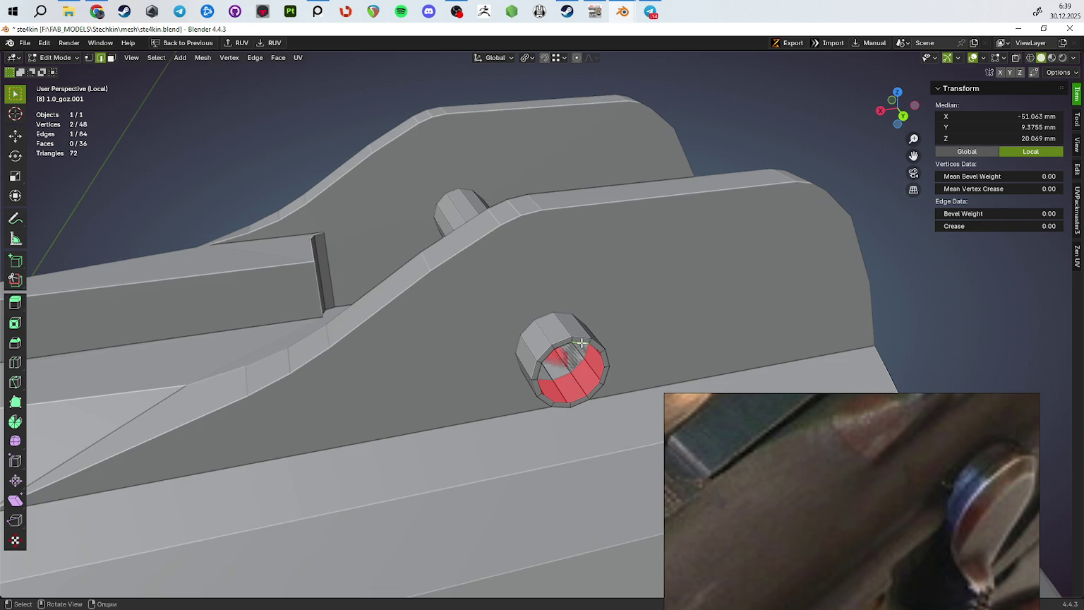
drag(579, 342, 538, 281)
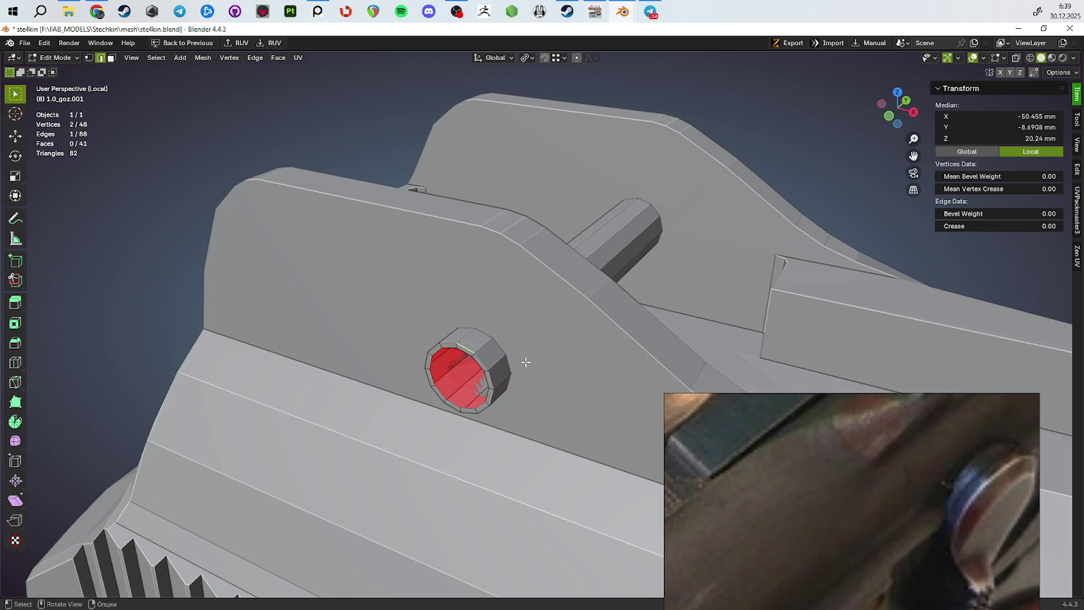
drag(573, 376, 565, 292)
key(ctrl+r)
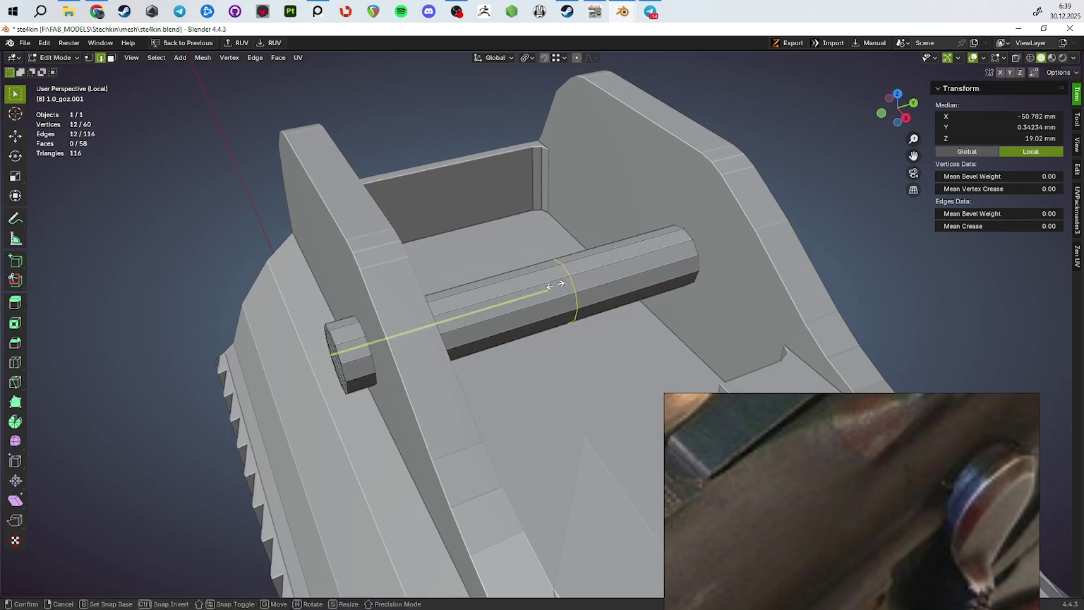
click(568, 300)
key(ctrl+b)
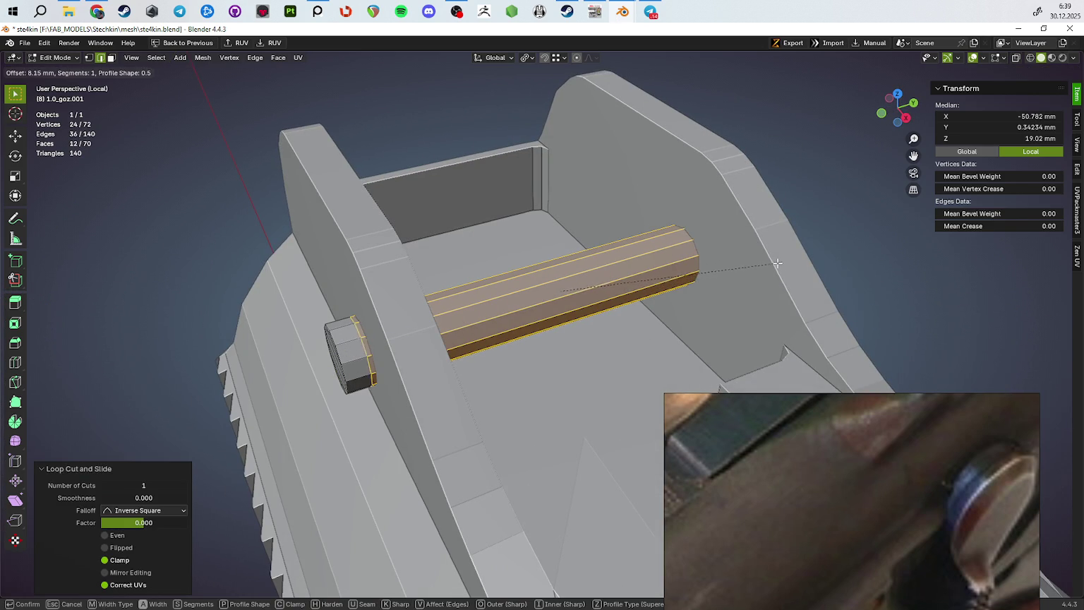
click(796, 256)
drag(795, 255, 770, 233)
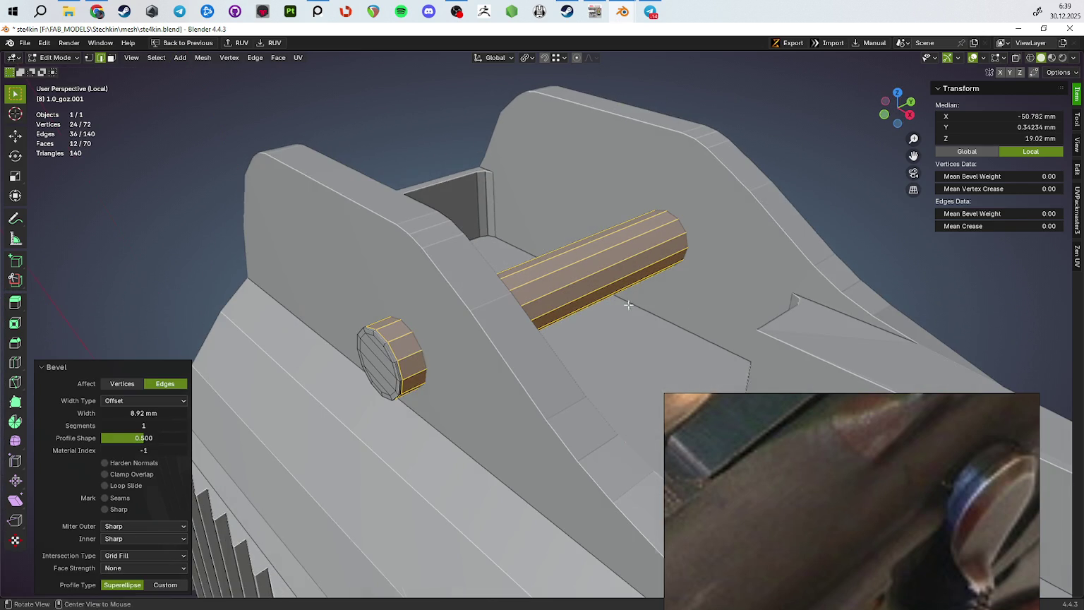
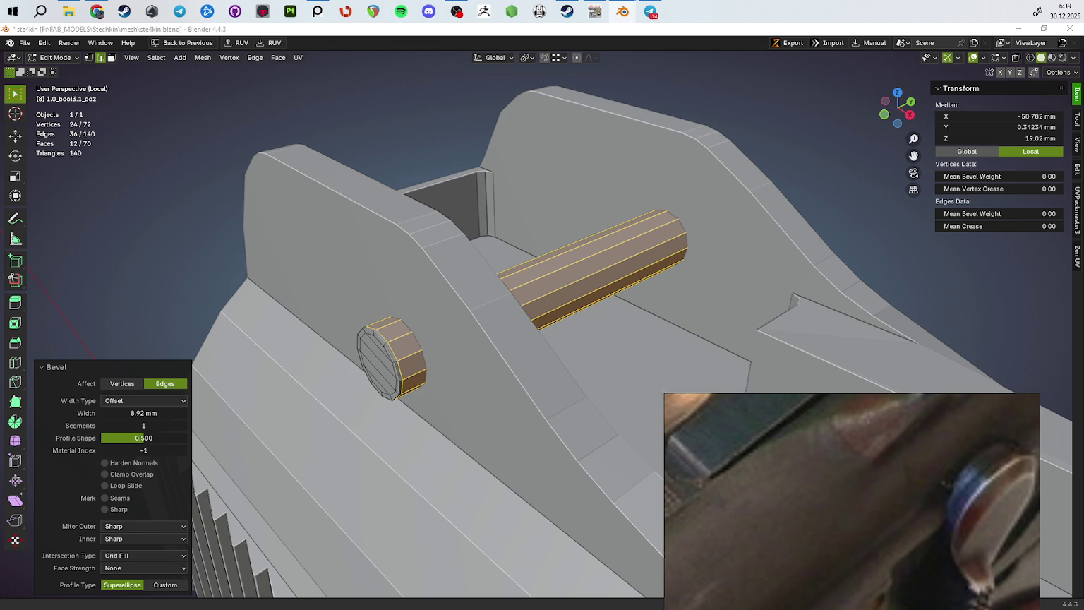
Return to Object Mode, minimize the reference video, save the file, and hide the 2.5 mm pin cylinder
key(ctrl+e)
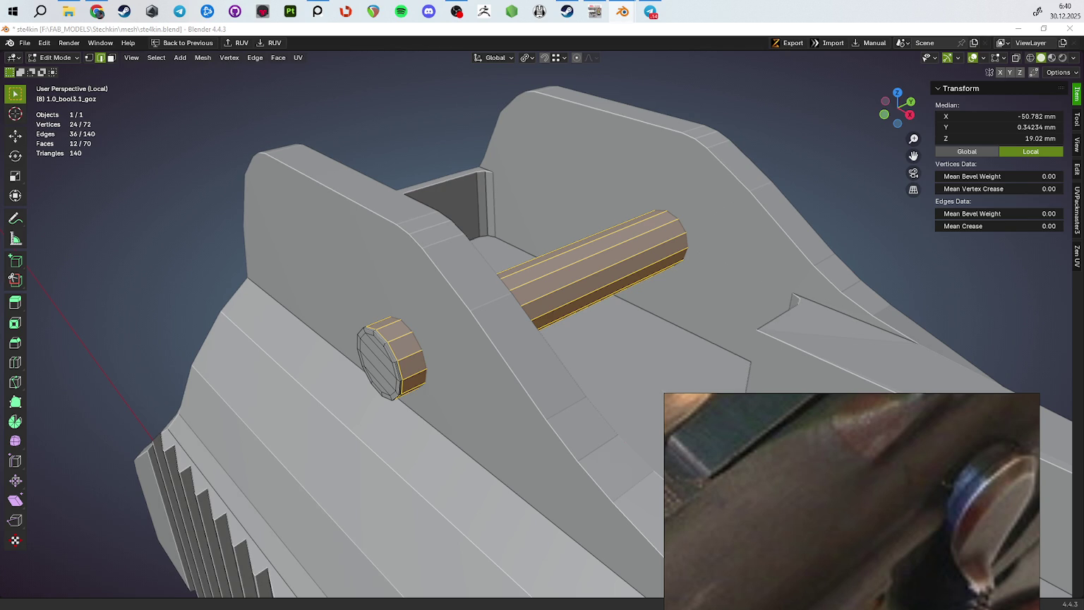
drag(581, 186, 642, 349)
key(Tab)
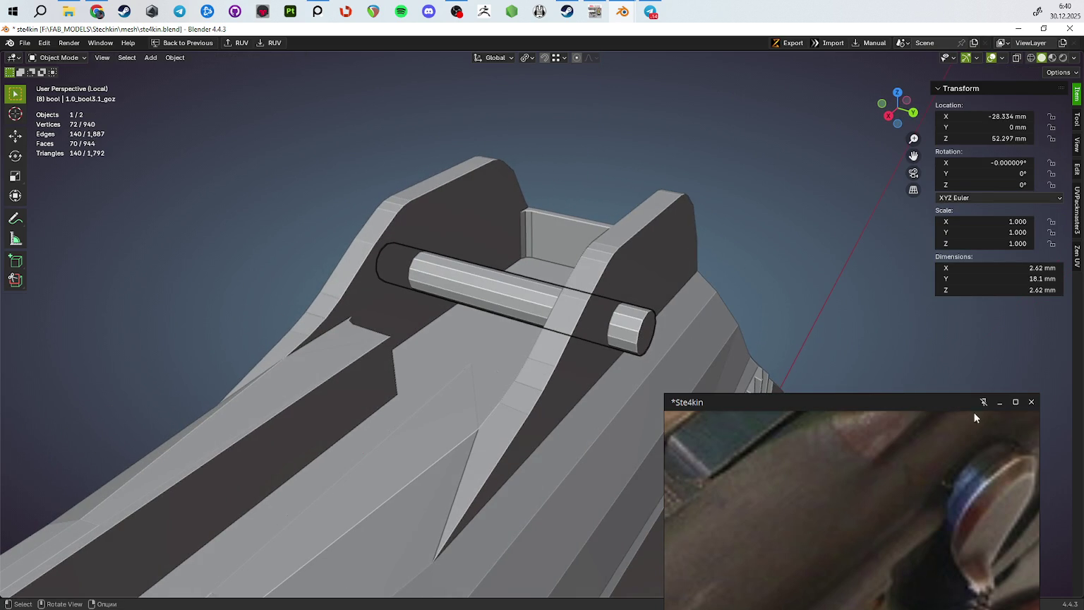
click(999, 401)
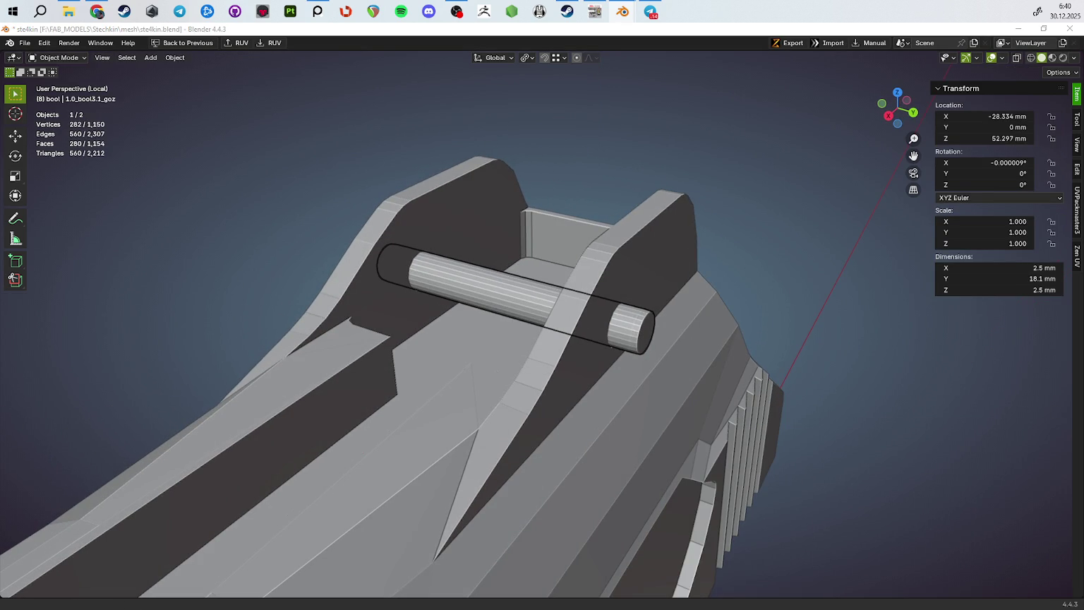
key(ctrl+s)
drag(699, 325, 714, 345)
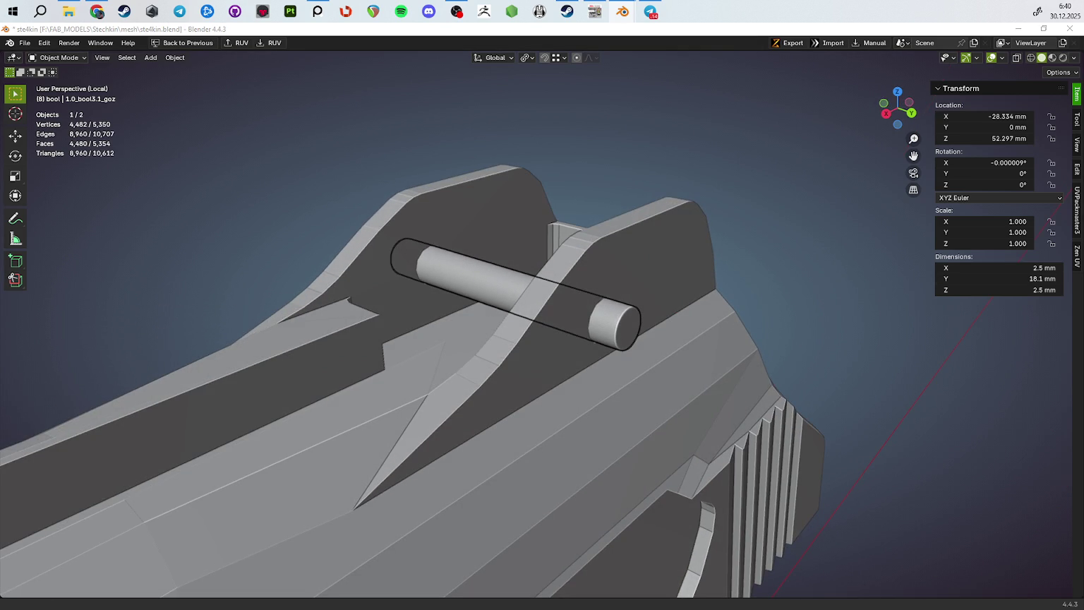
key(Delete)
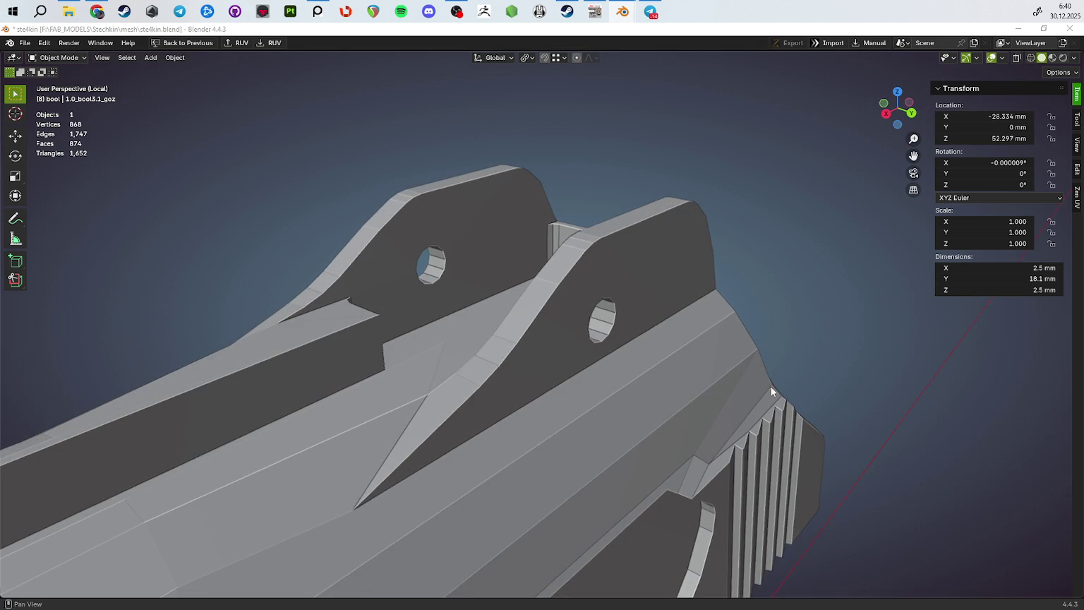
Delete the face rings around both pin holes in the slide mesh
click(608, 325)
key(Tab)
drag(608, 325, 323, 226)
click(611, 335)
click(323, 226)
key(x)
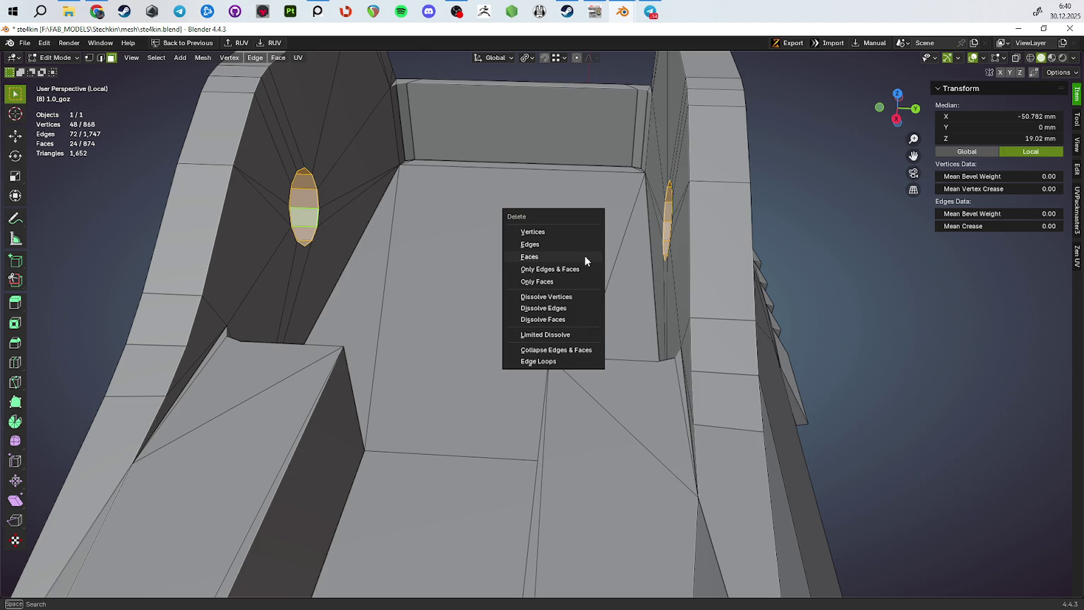
click(584, 256)
Merge the first hole's edge loop at its center and dissolve the fan edges
drag(585, 255, 583, 273)
key(2)
drag(590, 318, 596, 300)
click(569, 327)
key(m)
click(600, 344)
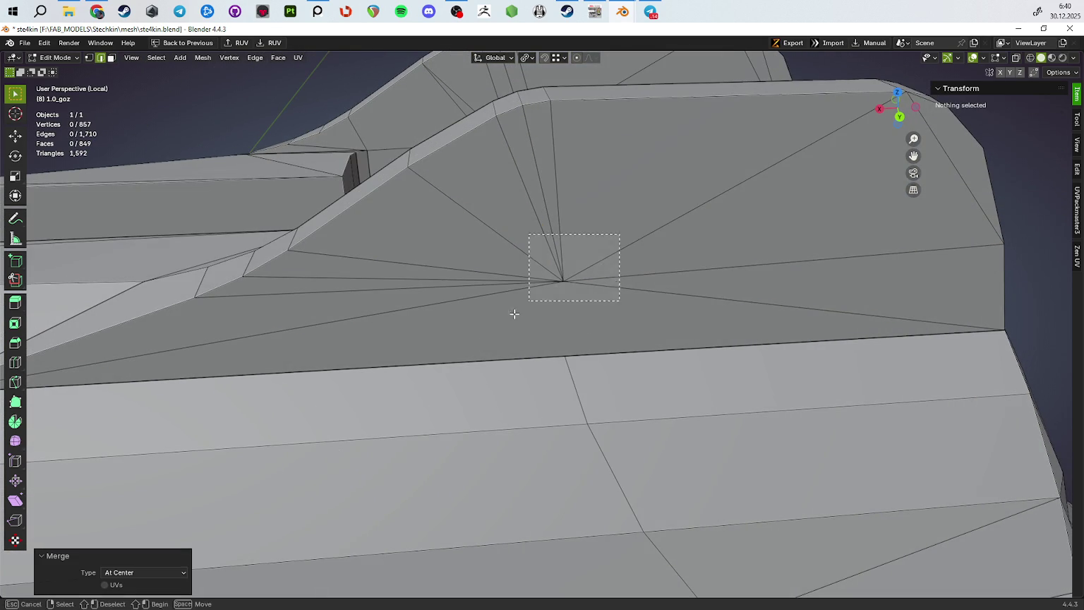
drag(619, 235, 535, 295)
key(x)
click(654, 303)
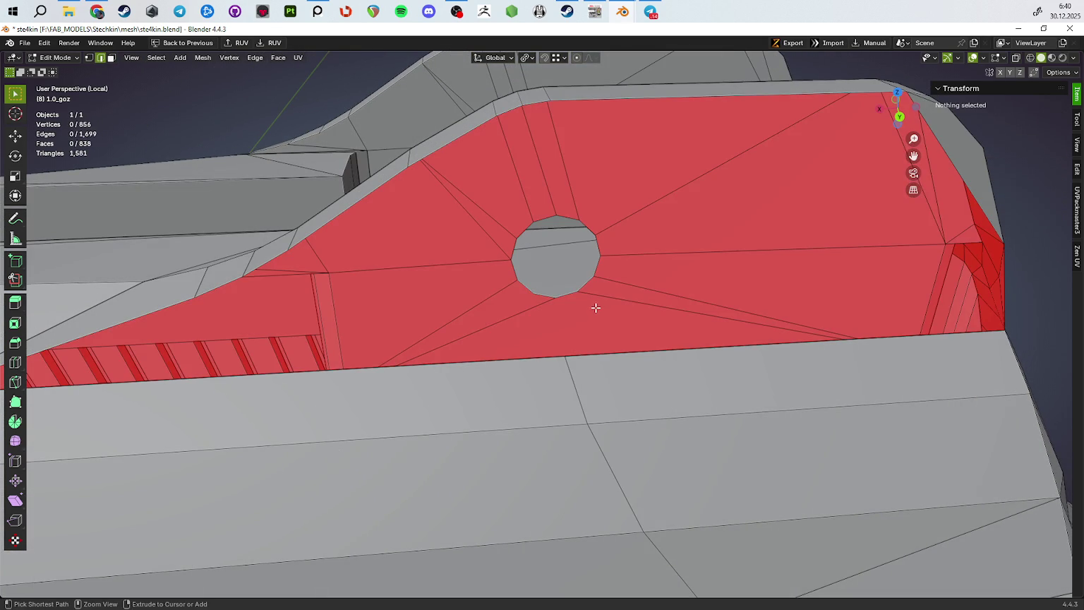
key(ctrl+z)
key(x)
click(608, 406)
Collapse the second hole's disc loop to one point and dissolve the fan vertex
drag(580, 374, 677, 269)
click(677, 269)
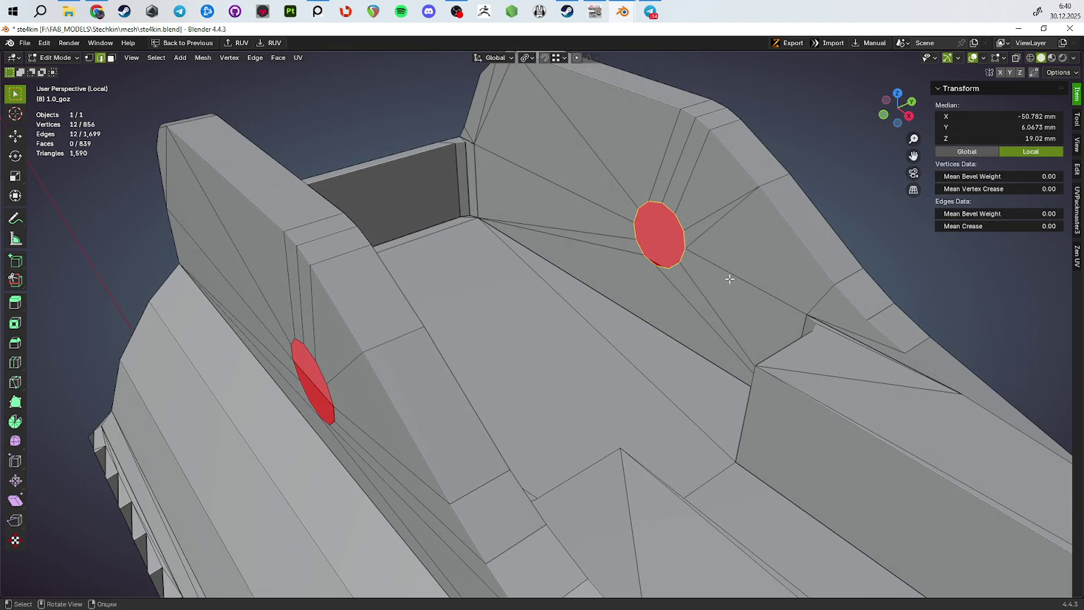
key(x)
click(737, 221)
key(ctrl+z)
key(m)
click(789, 322)
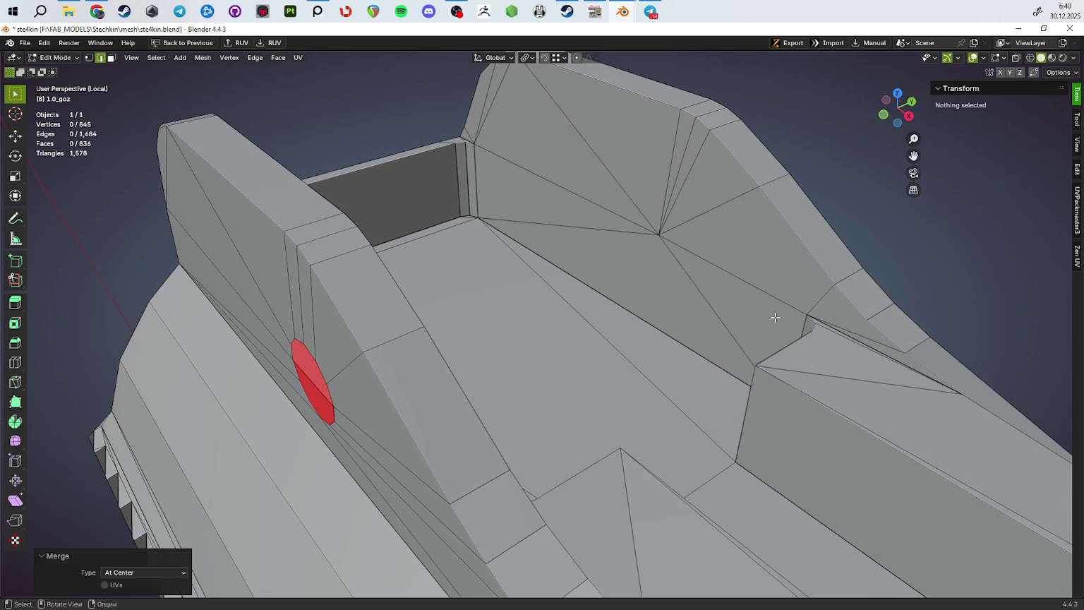
drag(776, 318, 714, 320)
drag(714, 197, 612, 270)
key(ctrl+x)
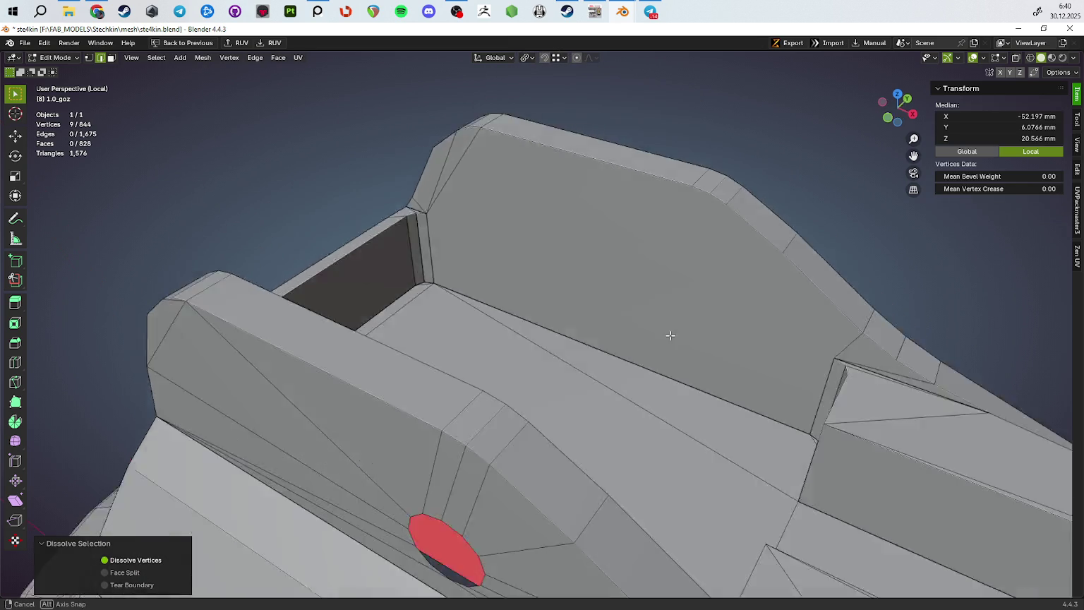
Dissolve the leftover fan vertices around the merged hole
drag(666, 278, 669, 281)
drag(394, 178, 387, 182)
key(ctrl+x)
drag(387, 181, 425, 223)
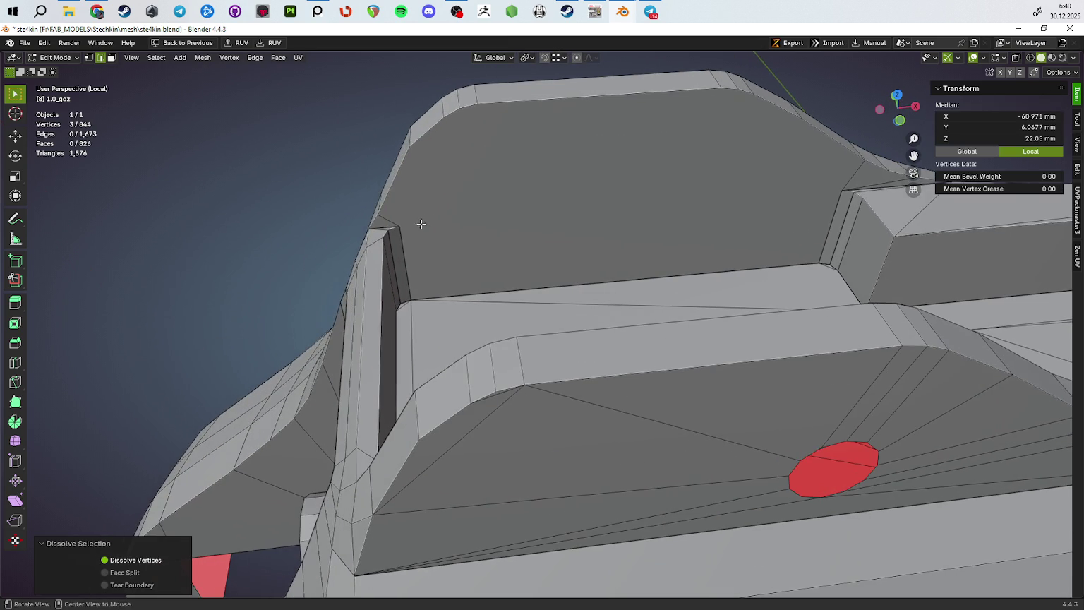
drag(393, 221, 396, 223)
key(ctrl+x)
Merge the remaining hole loop at its center and dissolve the merged vertex
drag(442, 237, 568, 286)
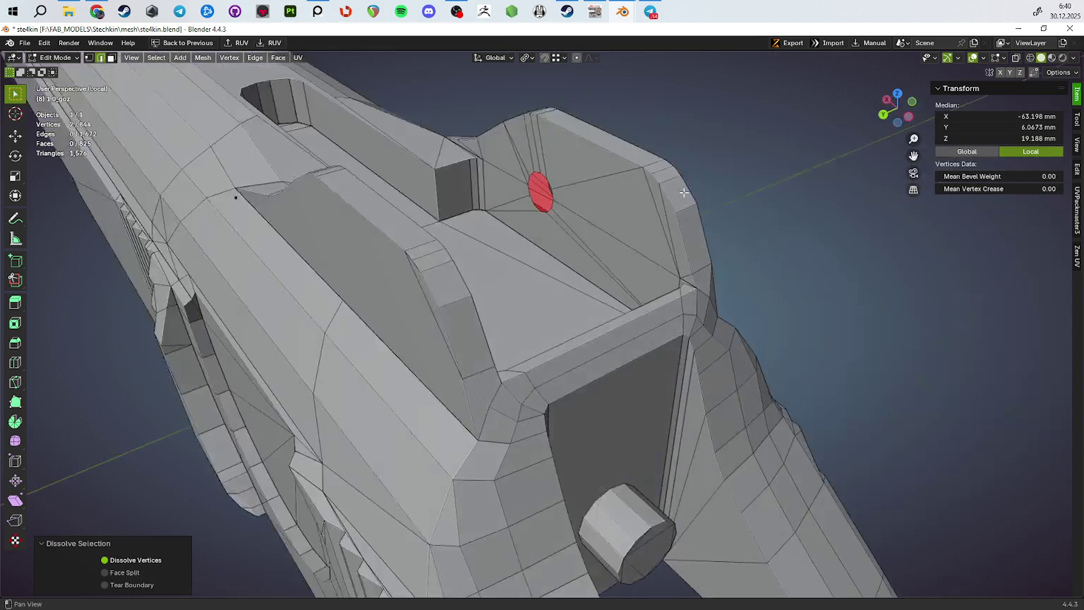
drag(568, 243, 558, 283)
key(m)
click(621, 274)
key(1)
click(424, 306)
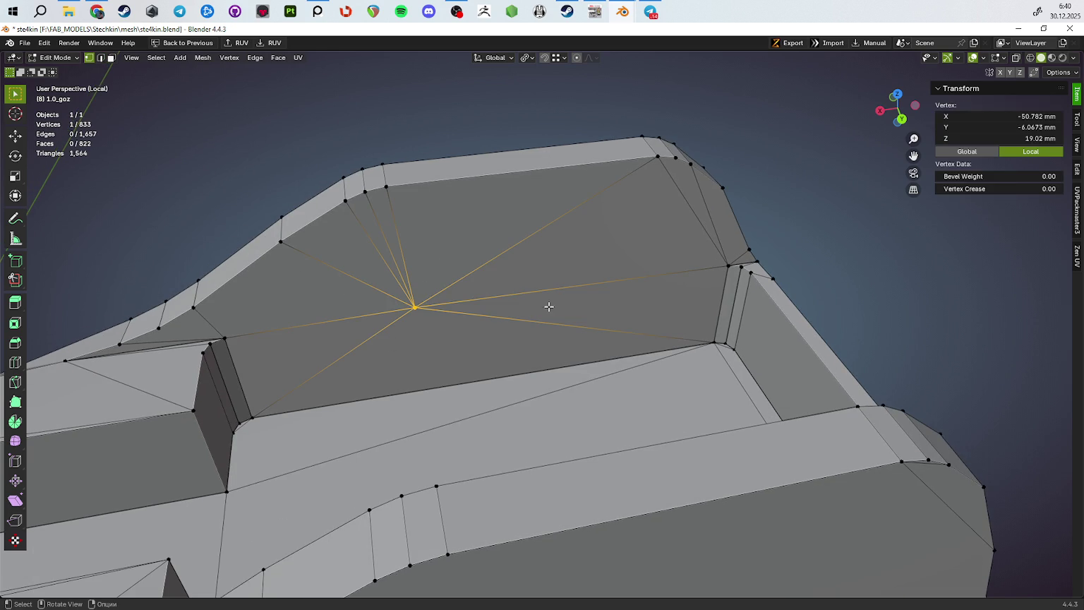
click(496, 341)
drag(496, 341, 339, 261)
key(ctrl+x)
Collapse the ring around the red n-gon to a point and dissolve it
drag(609, 295, 680, 327)
click(661, 324)
key(m)
click(778, 354)
drag(645, 329, 786, 374)
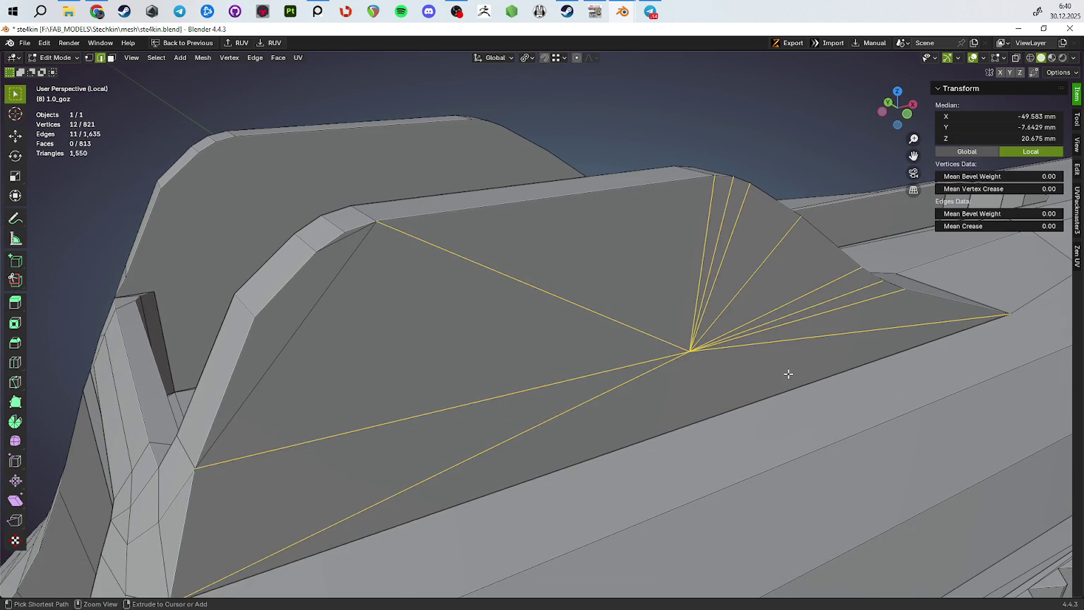
key(ctrl+x)
Dissolve the dividing edges on the upright's wall into a single face
drag(786, 316, 511, 318)
click(396, 267)
drag(434, 246, 686, 251)
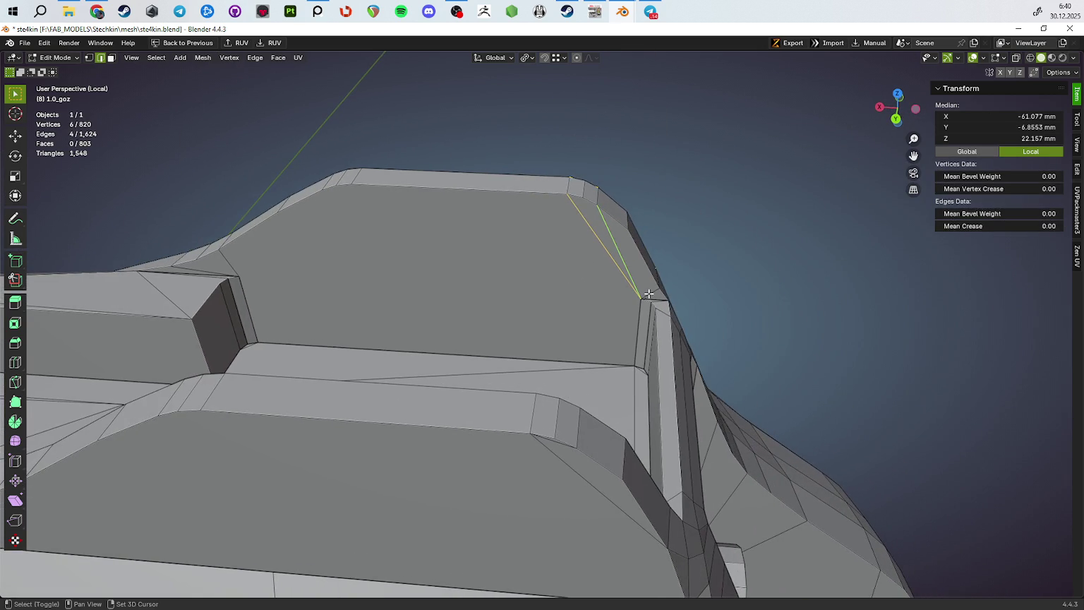
click(650, 293)
drag(649, 292, 445, 316)
key(ctrl+x)
Select the wall strips, triangle face and channel floor face in face mode
key(3)
click(512, 250)
click(522, 260)
drag(522, 259, 475, 211)
click(527, 261)
click(556, 246)
click(474, 212)
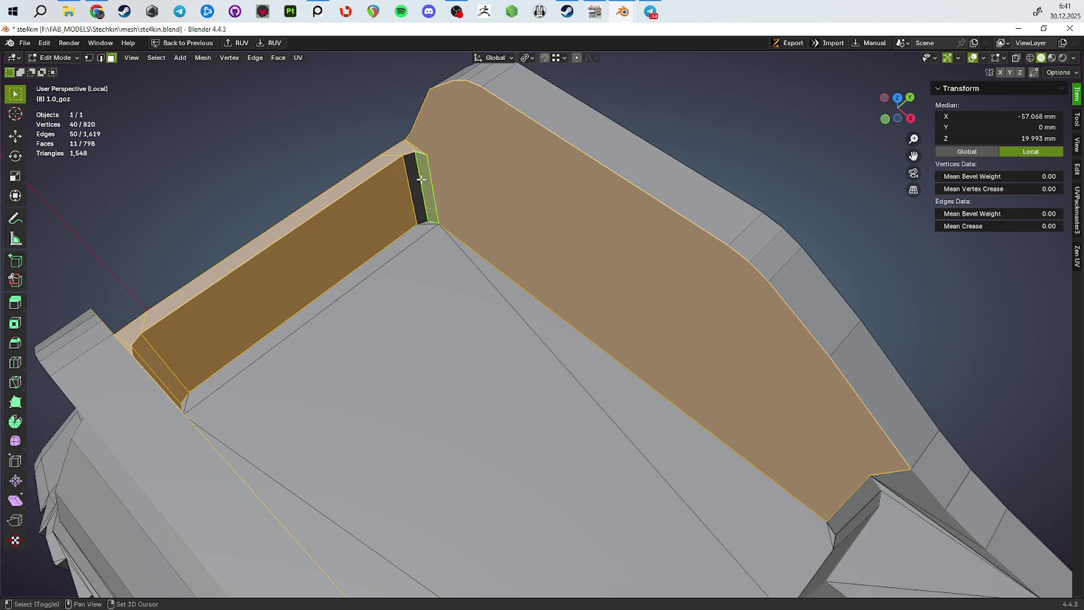
click(425, 187)
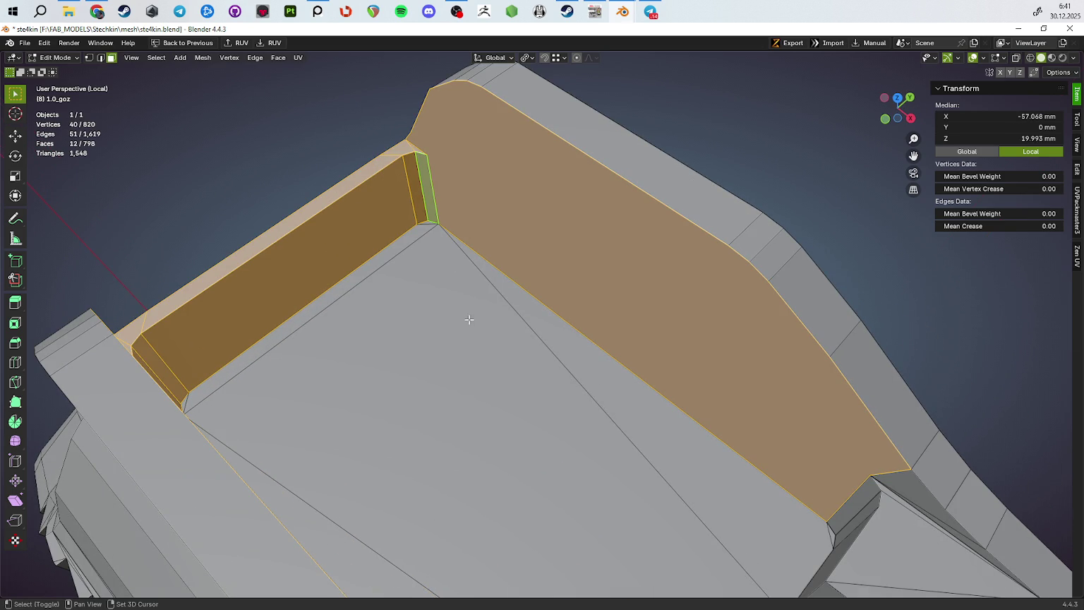
click(467, 317)
click(429, 222)
Add further channel faces, right-side strips and left inner block faces to the selection
drag(467, 237, 457, 203)
click(437, 252)
drag(467, 302, 599, 374)
click(695, 363)
click(630, 345)
click(387, 356)
click(409, 356)
click(452, 353)
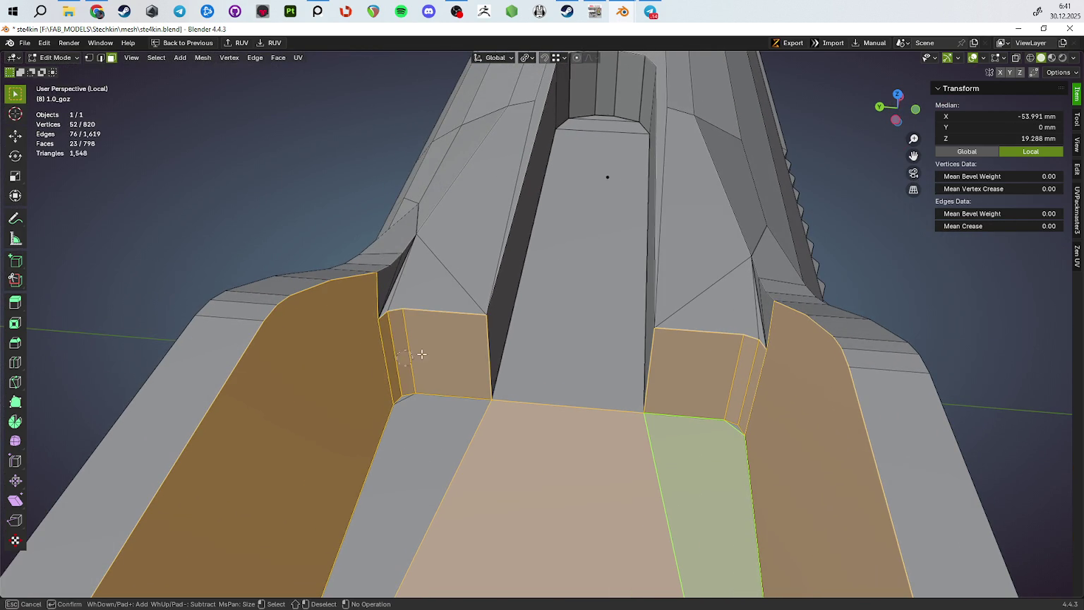
drag(451, 353, 542, 305)
Dissolve the three stray diagonal edges on the channel walls
key(2)
click(519, 255)
key(ctrl+x)
click(565, 324)
key(ctrl+x)
click(627, 307)
key(ctrl+x)
drag(680, 336, 566, 290)
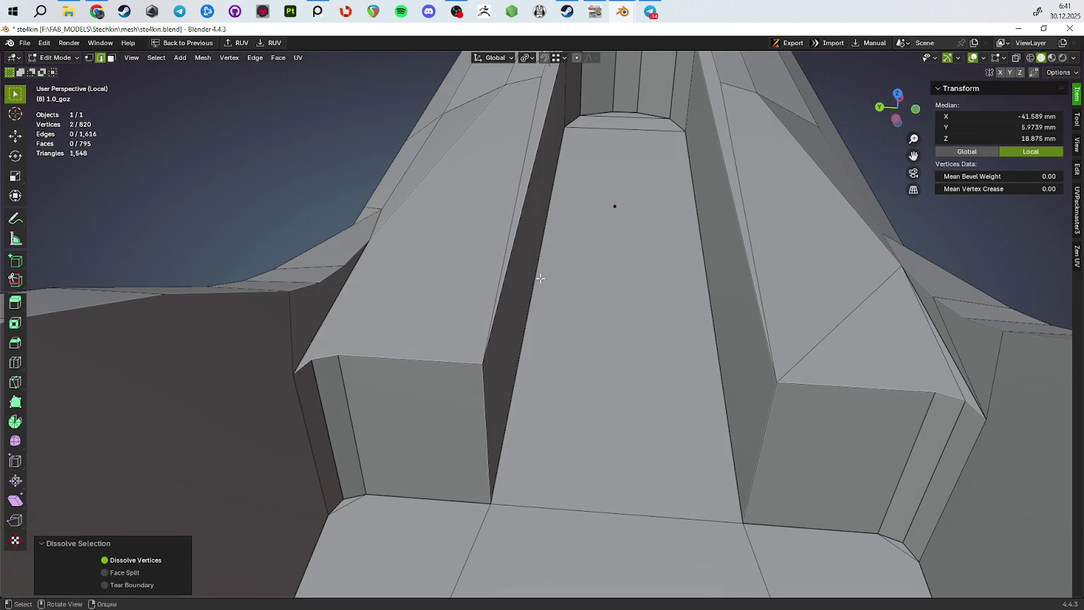
click(509, 220)
drag(508, 220, 421, 265)
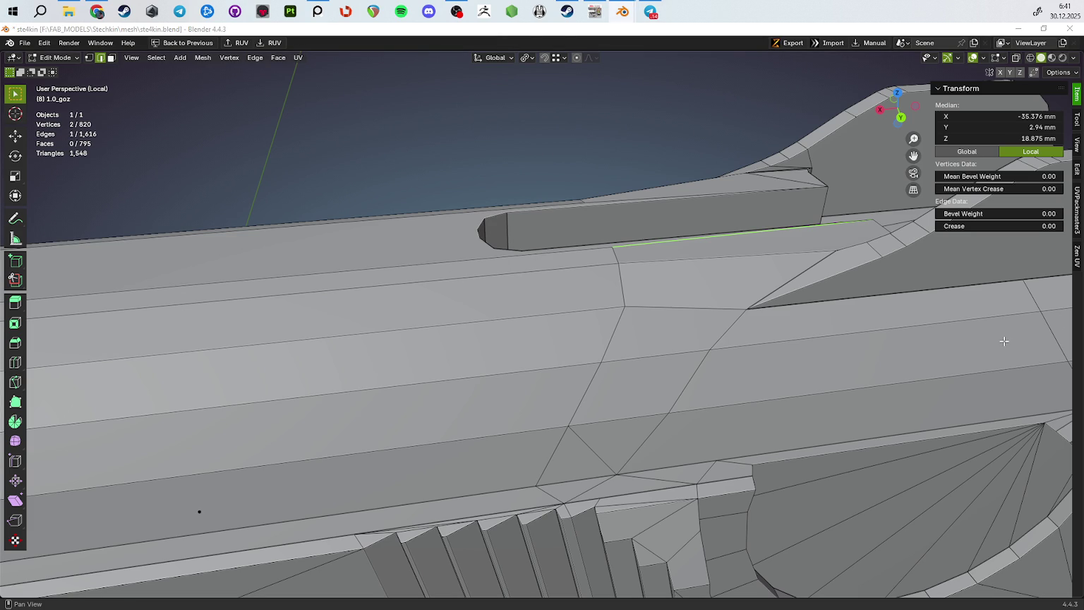
Orbit and zoom around the pistol to bring the rear of the slide into close view
drag(725, 376, 621, 343)
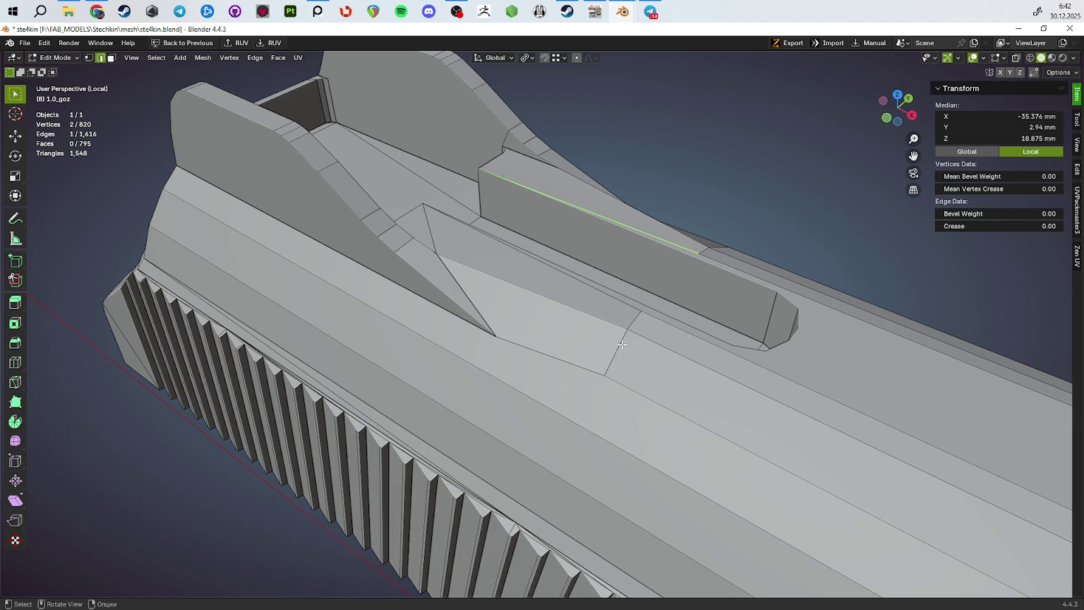
drag(456, 79, 375, 274)
key(Tab)
scroll(down, 3)
key(Tab)
drag(624, 327, 606, 270)
scroll(up, 3)
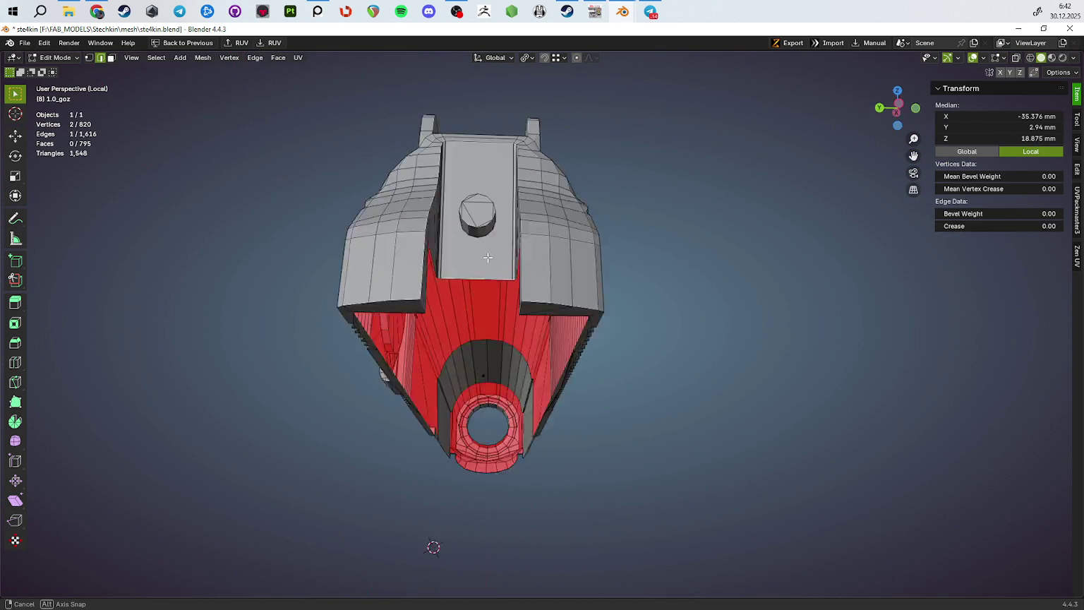
drag(606, 271, 392, 318)
key(Tab)
key(Tab)
scroll(up, 3)
scroll(up, 3)
drag(297, 208, 473, 341)
scroll(up, 3)
Circle-select the serration rib faces at the rear of the slide
click(435, 345)
key(alt+shift)
key(alt+shift)
key(c)
drag(473, 342, 687, 242)
key(Escape)
drag(687, 242, 503, 370)
key(c)
drag(503, 371, 731, 416)
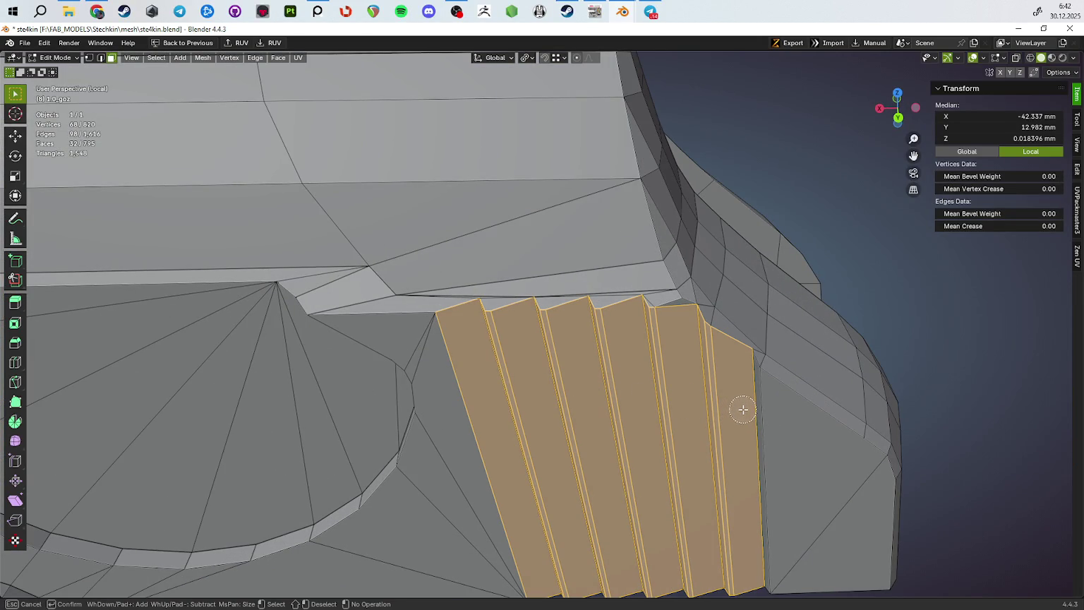
Add the last serration rib faces to the selection
click(743, 410)
key(Escape)
drag(661, 358, 740, 404)
click(652, 188)
scroll(down, 3)
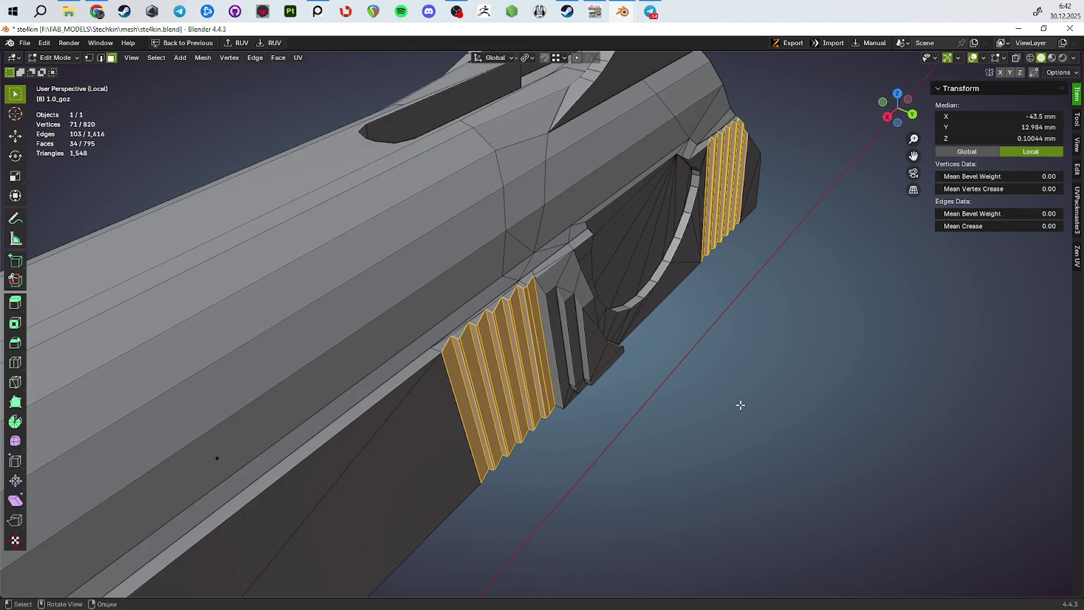
Duplicate the serration faces in place and separate them into their own object
key(shift+d)
right_click(740, 404)
key(p)
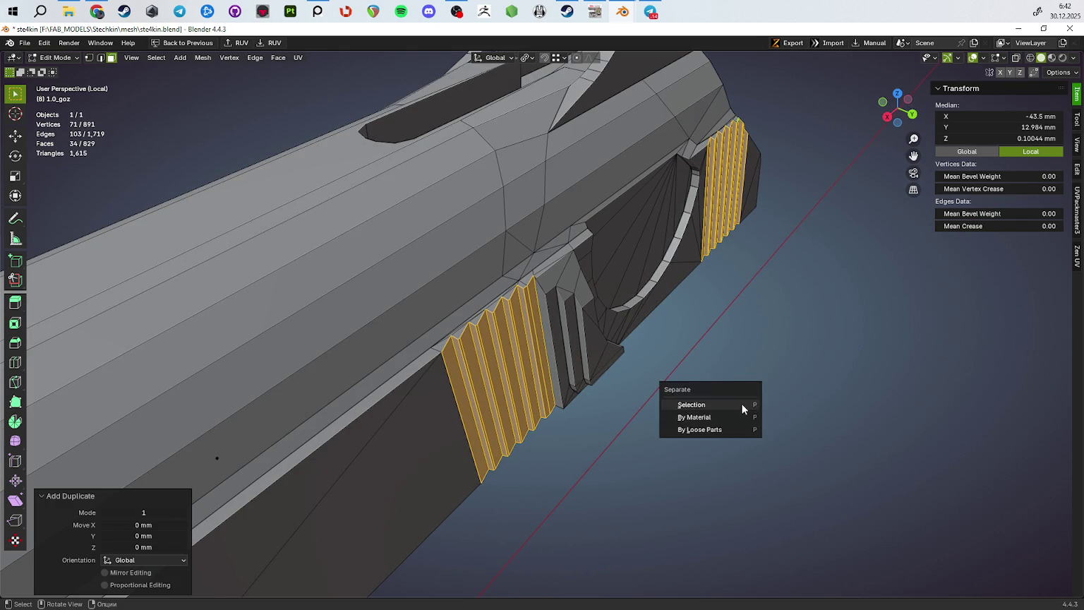
click(727, 404)
key(Tab)
click(718, 187)
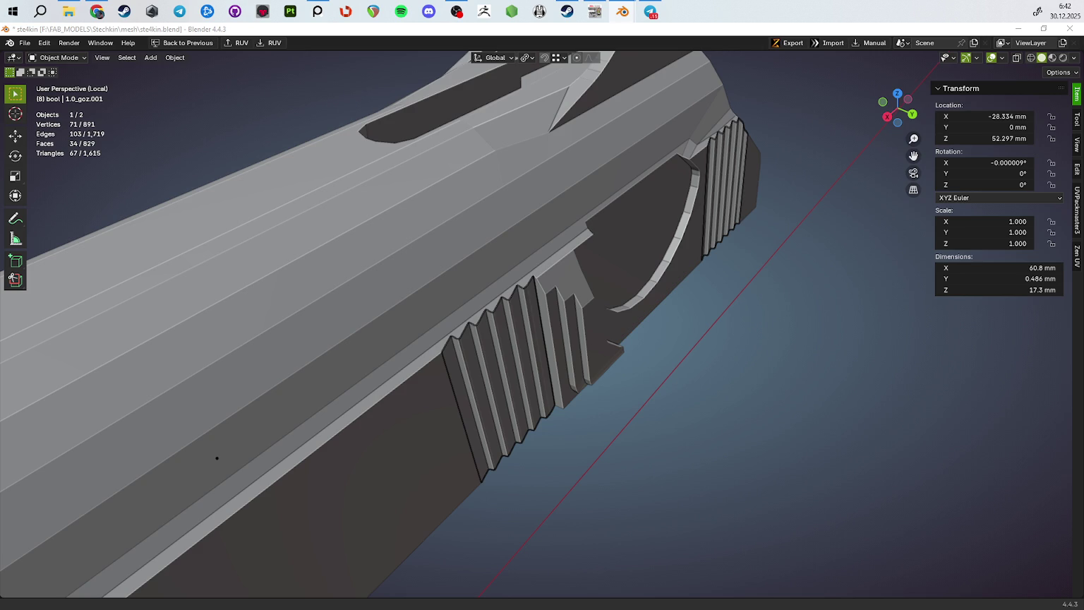
Extrude the separated serration faces outward by 5.2413 mm
drag(749, 299, 656, 438)
key(Tab)
key(e)
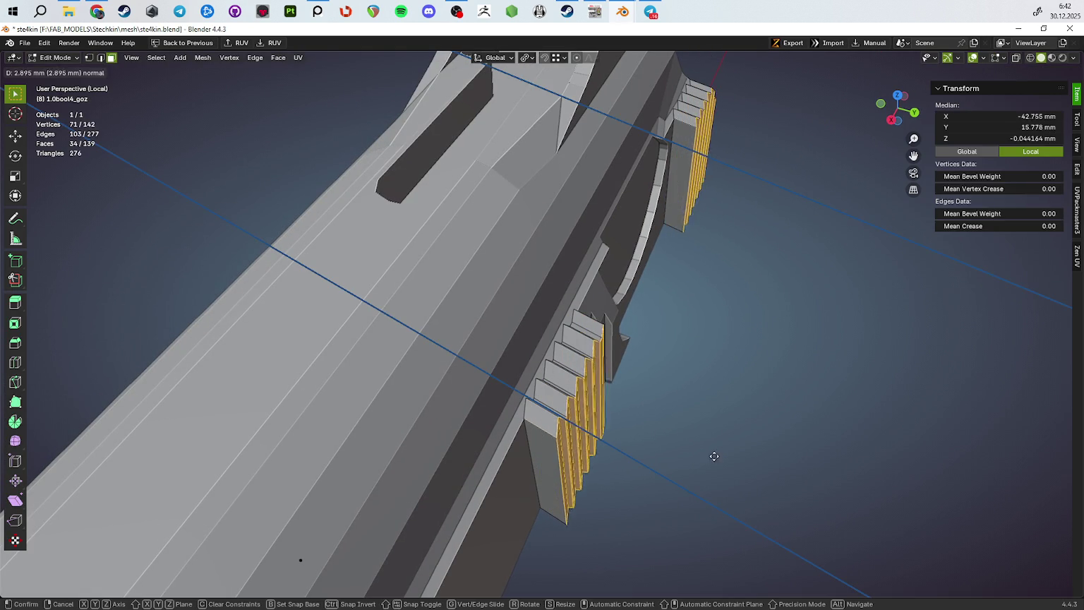
click(730, 465)
drag(730, 466, 711, 469)
Flatten the extruded serrations to zero along Y
key(s)
key(x)
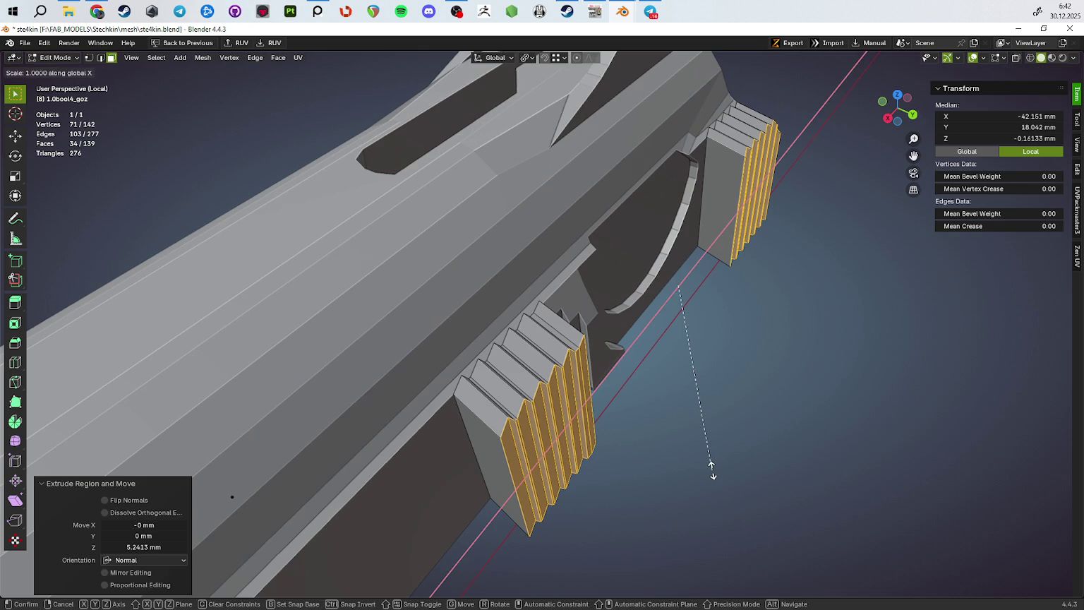
key(Escape)
key(s)
key(Escape)
text(y0)
key(Return)
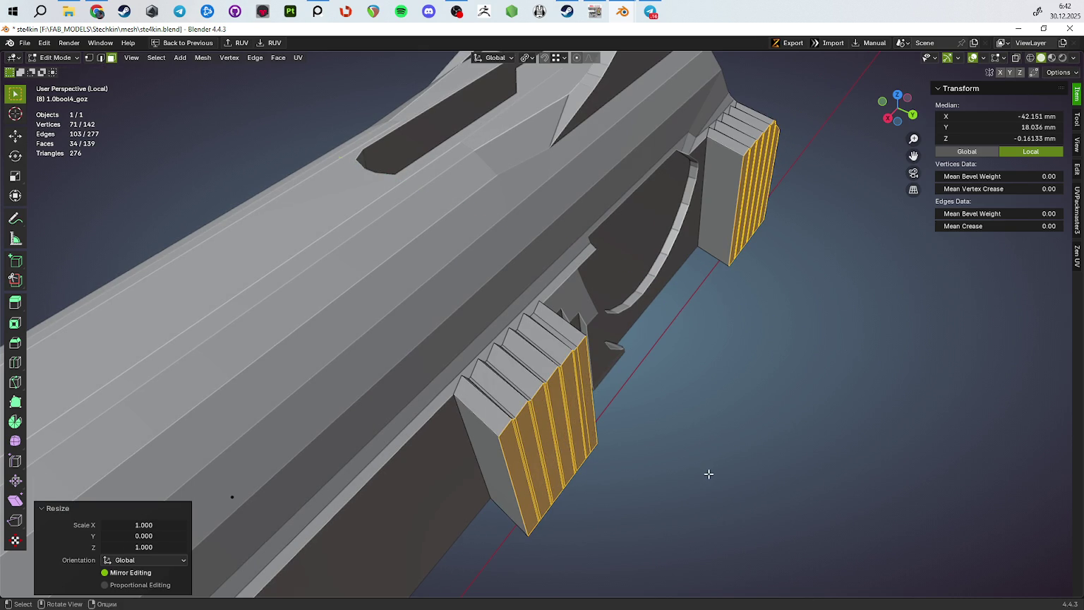
Return to Object Mode and isolate the serration pieces in Local View
drag(643, 459, 561, 429)
key(Tab)
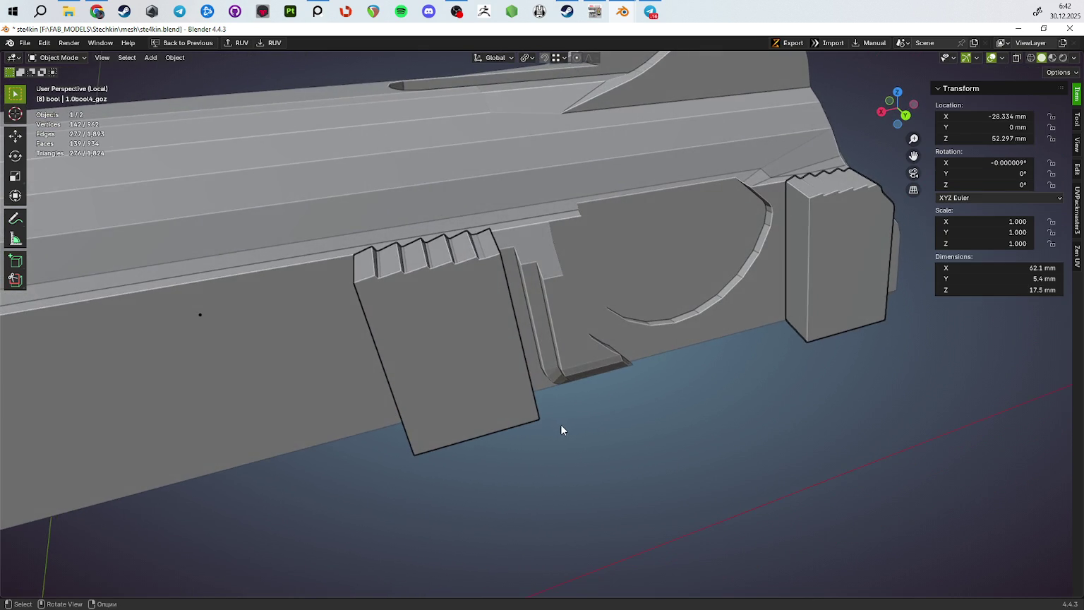
key(slash)
key(slash)
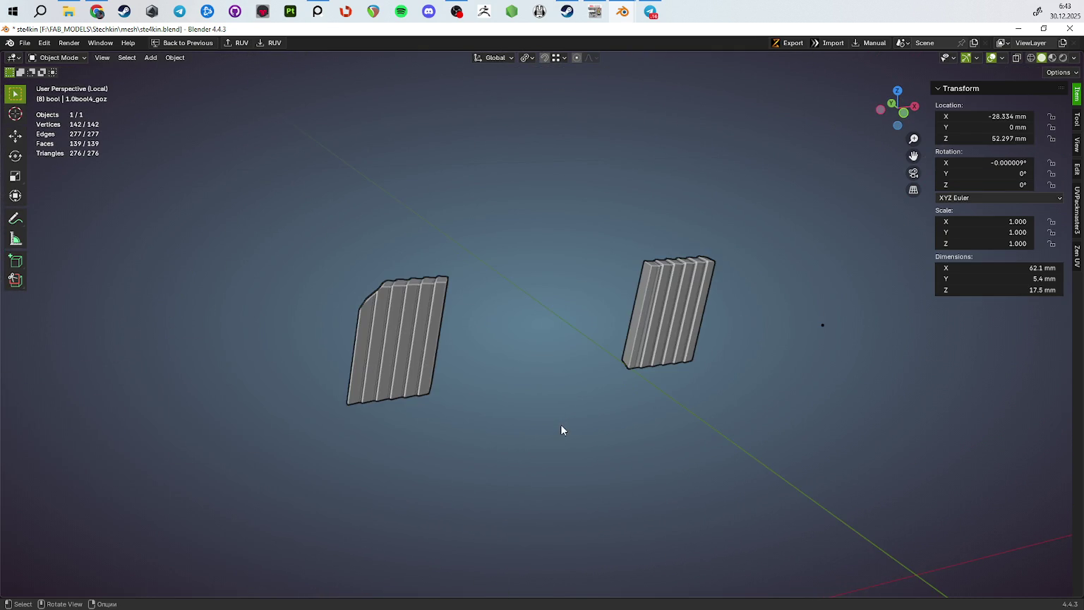
In Edit Mode, dissolve the stray diagonal edge on the serration piece
key(Tab)
drag(464, 356, 559, 357)
scroll(up, 3)
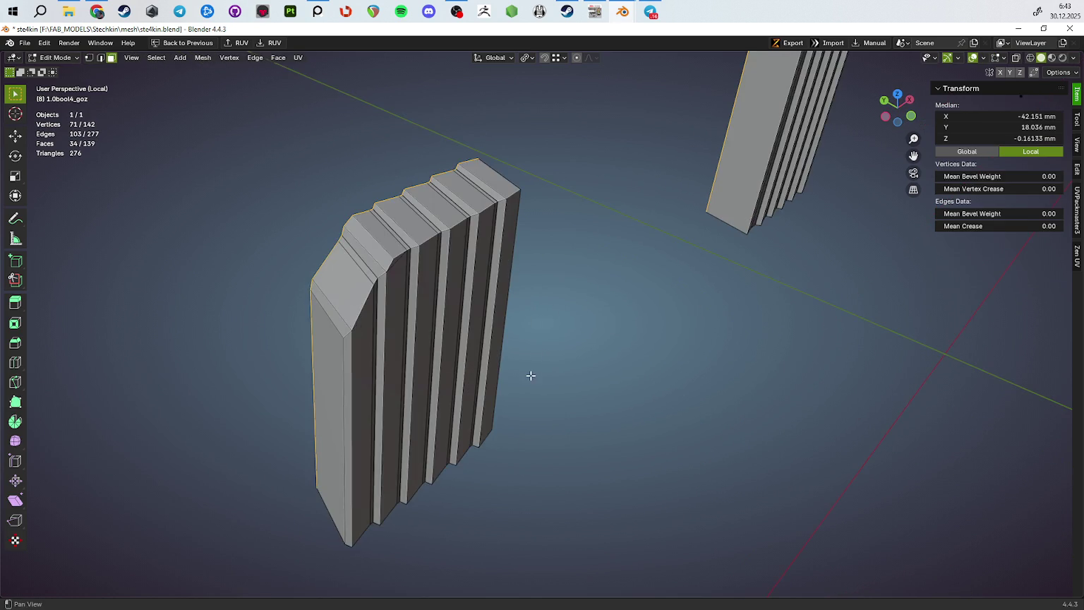
scroll(up, 3)
scroll(up, 3)
key(2)
click(425, 207)
drag(421, 282, 501, 334)
key(ctrl+x)
Select all sharp edges, then add the vertical strip edges across the piece's top
key(shift+alt+s)
drag(476, 318, 474, 295)
scroll(up, 3)
click(380, 203)
click(500, 152)
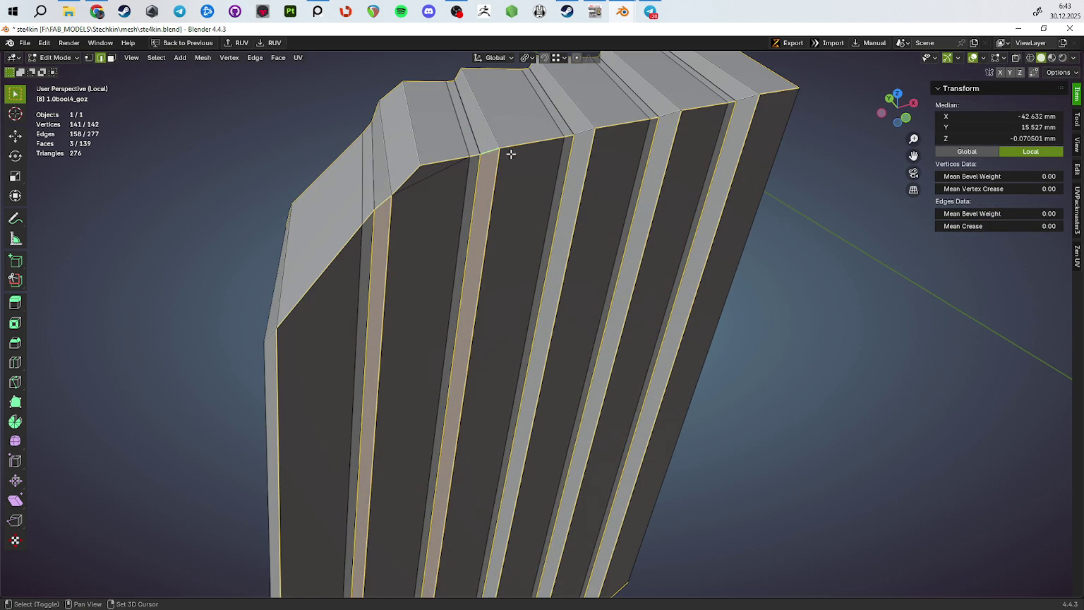
click(584, 141)
drag(584, 141, 423, 313)
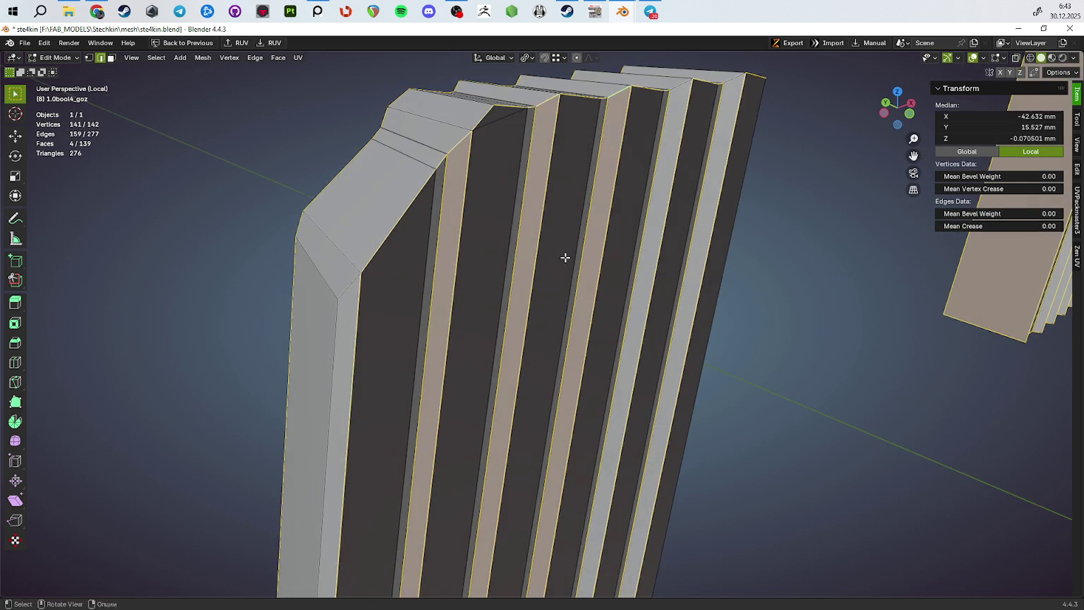
click(485, 150)
click(481, 329)
drag(481, 329, 506, 307)
click(588, 413)
Add the rib faces and top rib faces to the selection
drag(624, 407, 520, 435)
scroll(up, 3)
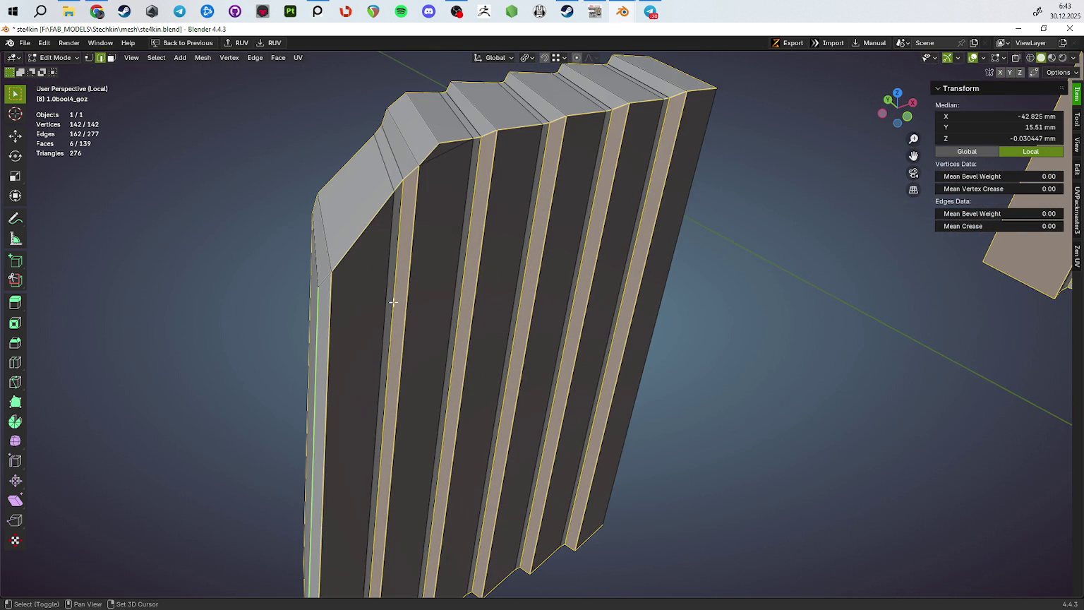
click(390, 252)
click(466, 237)
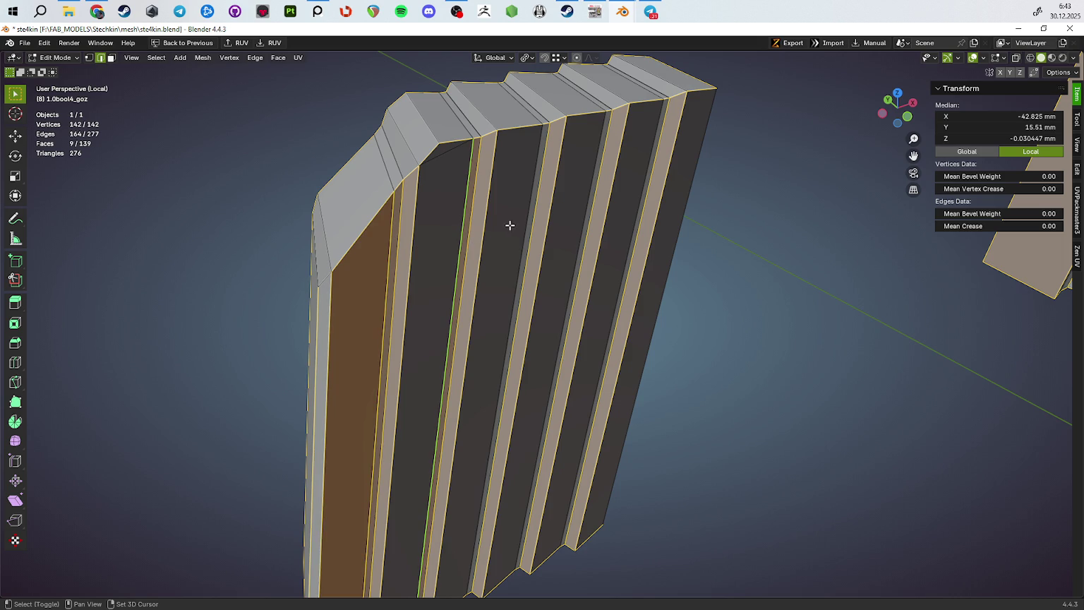
click(518, 221)
click(600, 188)
click(639, 178)
drag(638, 177, 636, 188)
click(633, 237)
click(673, 237)
click(480, 226)
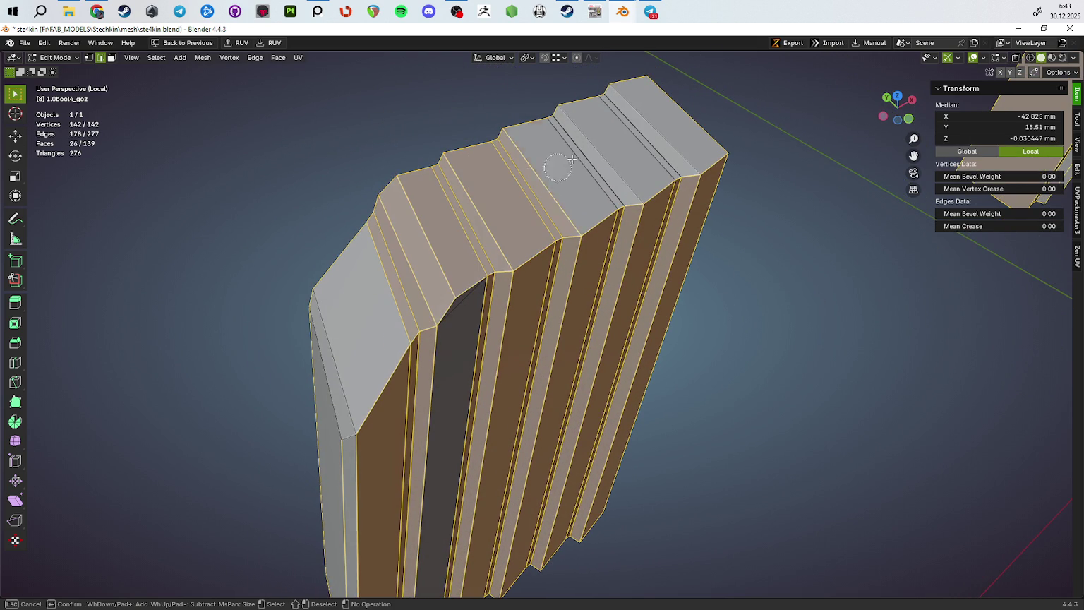
click(635, 134)
Add the remaining side faces, the narrow left strip and the underside faces
drag(635, 135, 501, 247)
click(501, 247)
click(508, 418)
drag(508, 418, 454, 367)
click(328, 180)
drag(353, 274, 441, 271)
click(494, 310)
click(565, 381)
click(614, 423)
drag(627, 435, 641, 448)
drag(570, 456, 508, 408)
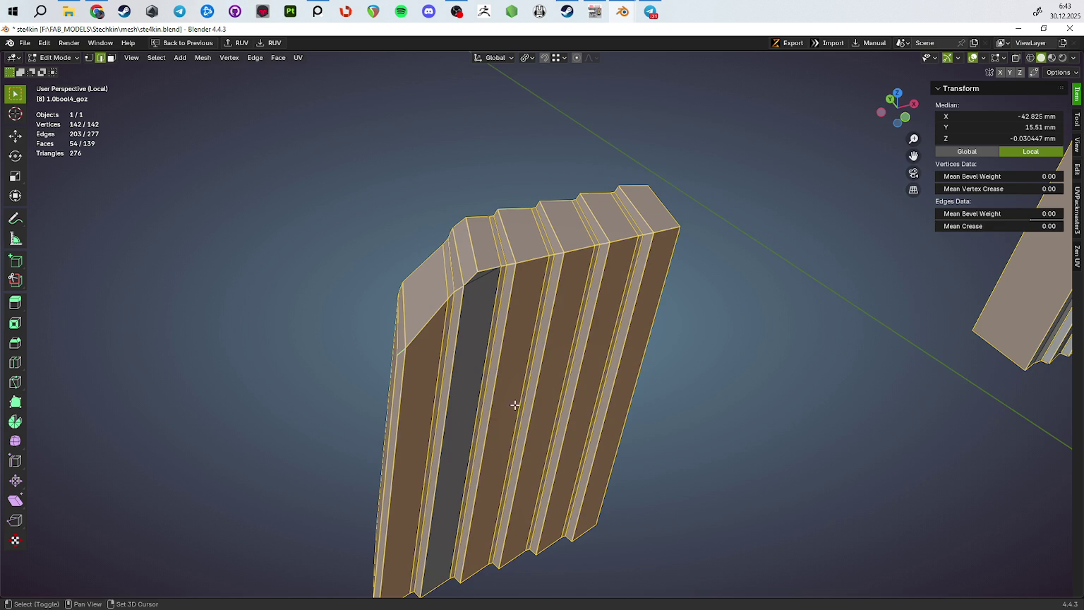
Set Mean Bevel Weight to 1.00 and return to Object Mode
drag(1006, 210, 1058, 211)
drag(706, 381, 621, 410)
key(Tab)
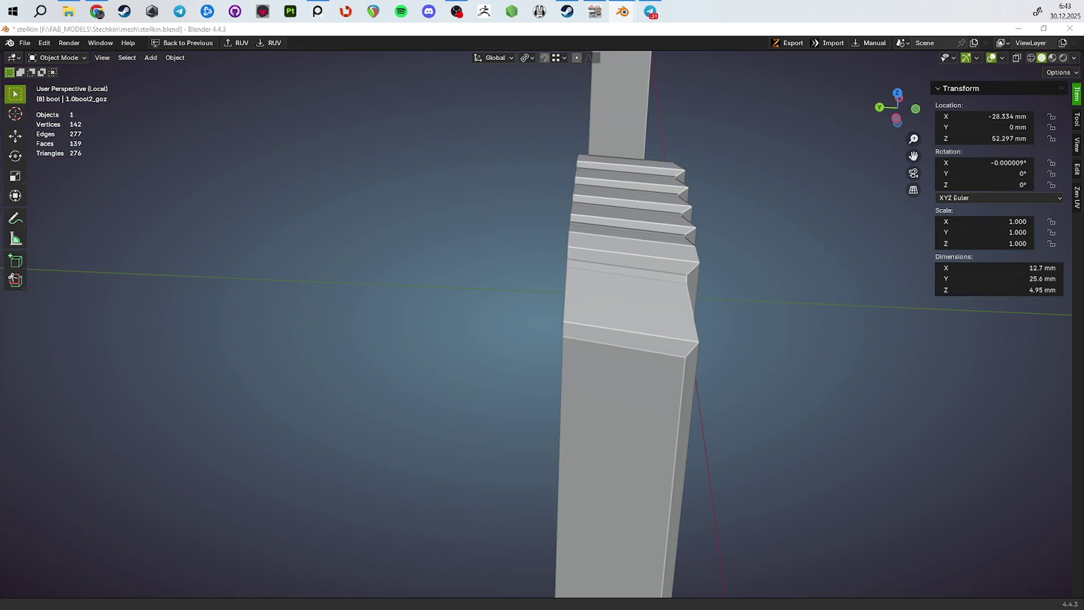
Select the 1.0bool4_goz piece and exit Local View to show the whole pistol
scroll(down, 3)
scroll(down, 3)
drag(669, 288, 665, 233)
scroll(down, 3)
click(437, 308)
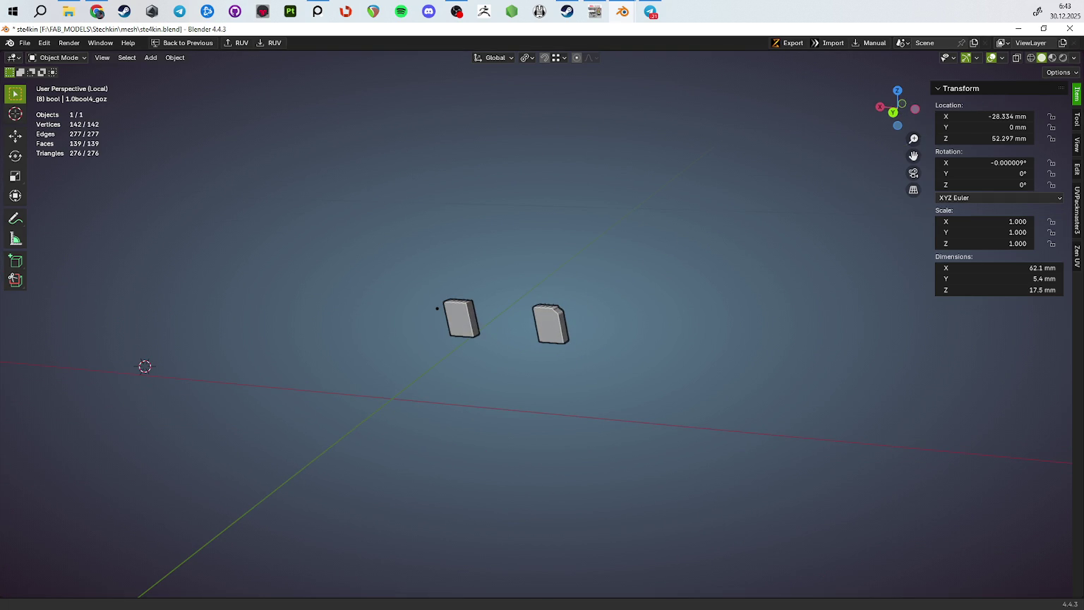
drag(436, 308, 550, 264)
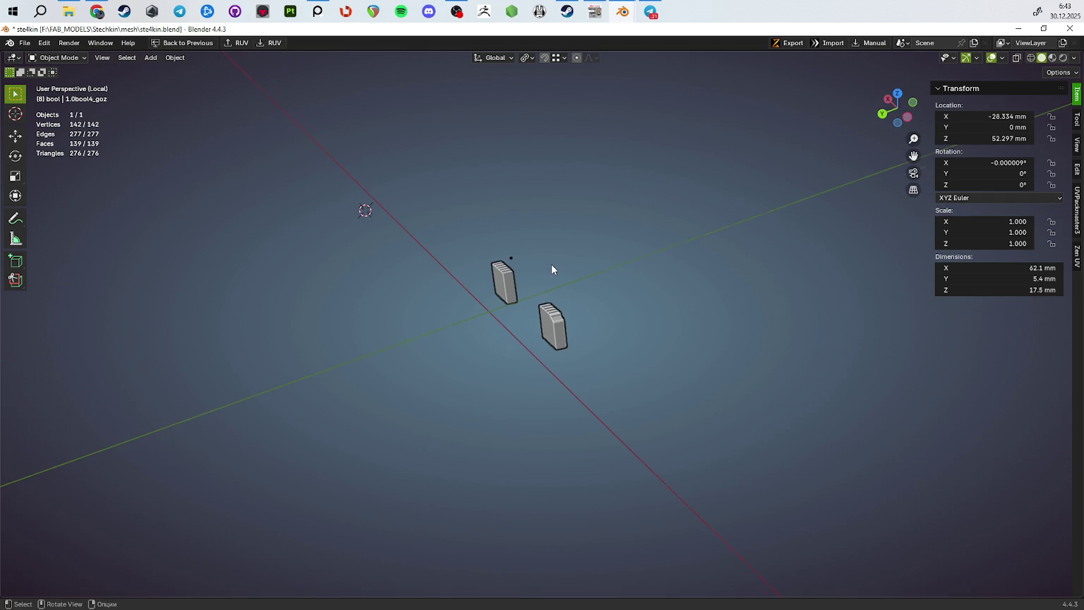
key(KP_Divide)
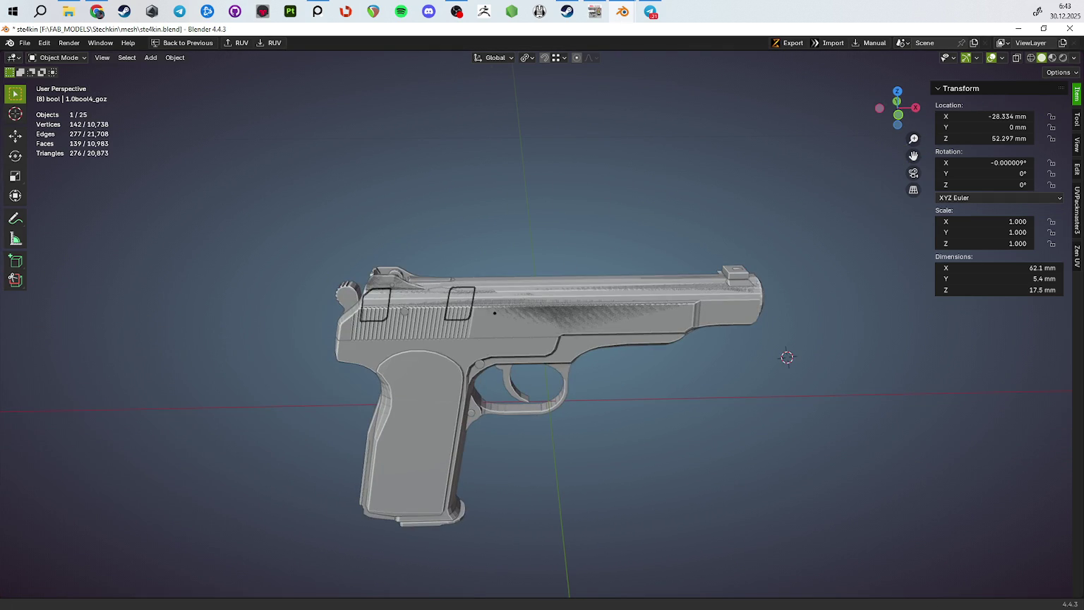
Copy the slide's modifiers onto both serration pieces with Ctrl+L > Copy Modifiers
drag(551, 303, 635, 233)
scroll(up, 3)
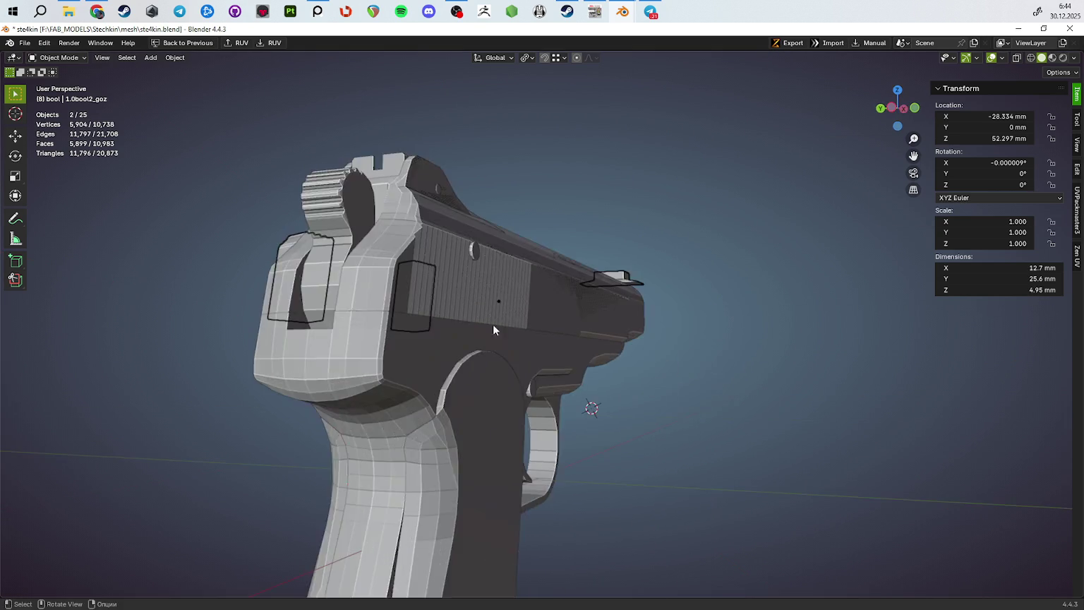
drag(504, 315, 596, 357)
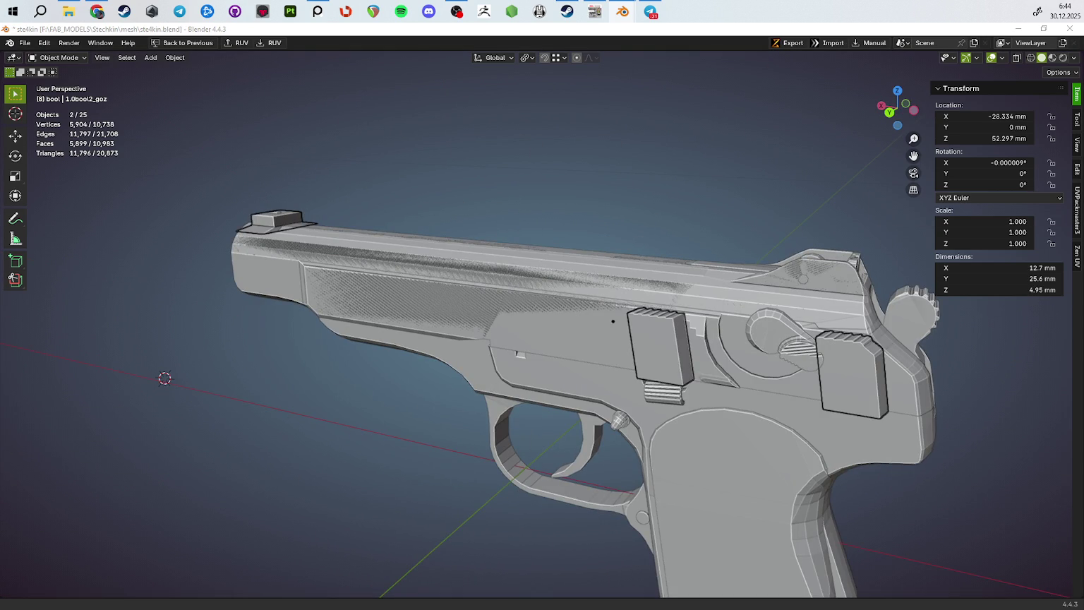
drag(699, 356, 692, 425)
key(ctrl+l)
click(641, 344)
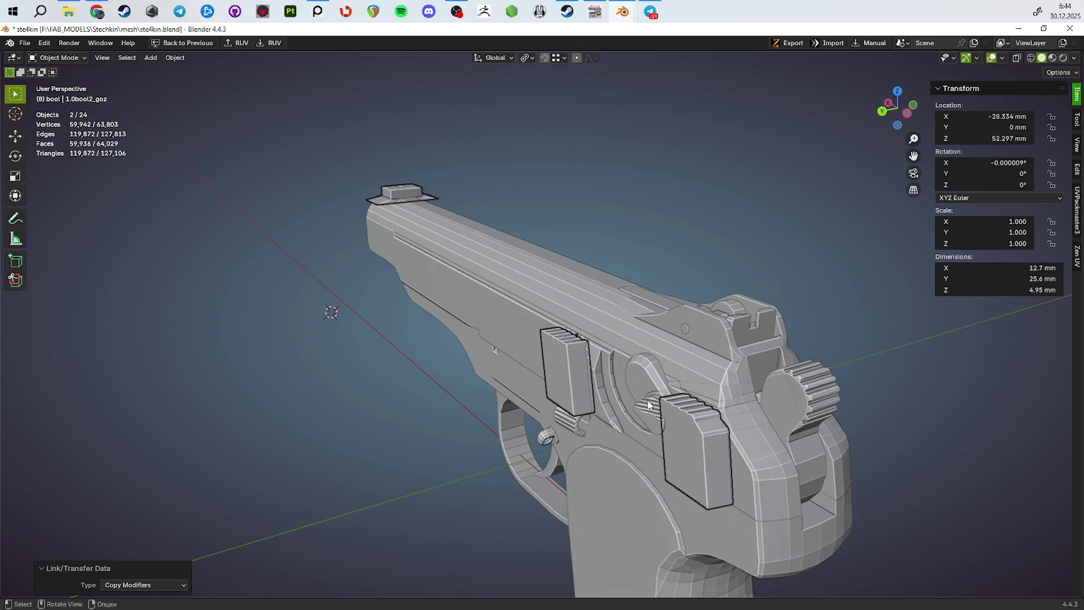
Isolate the 1.0bool4_goz piece in Local View and zoom in to preview its bevel
click(693, 424)
key(KP_Divide)
key(Tab)
key(Tab)
scroll(up, 3)
drag(543, 348, 587, 378)
key(Tab)
key(Tab)
scroll(up, 3)
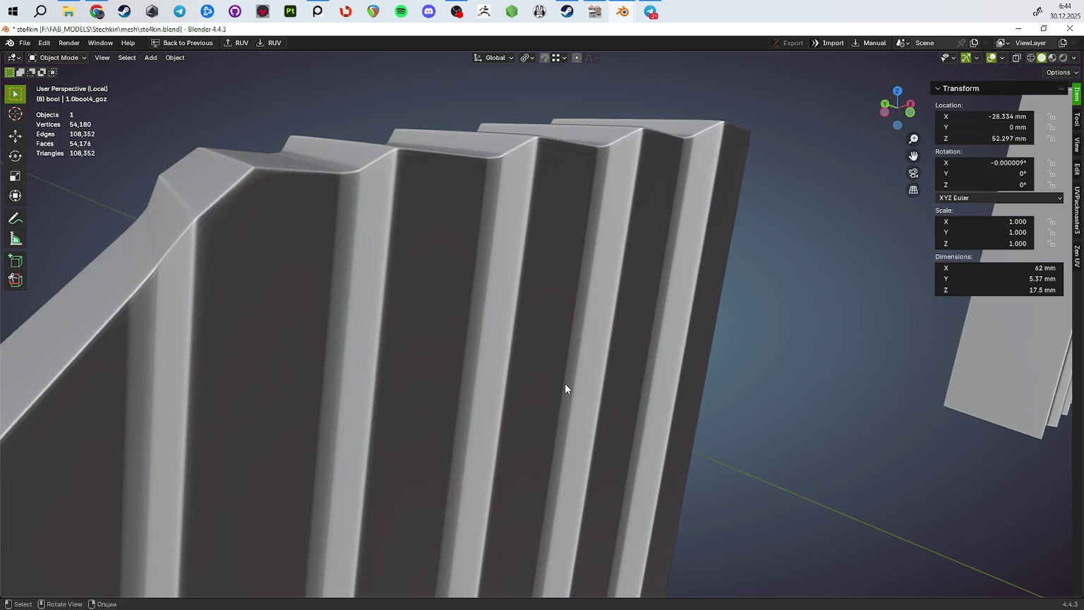
key(Tab)
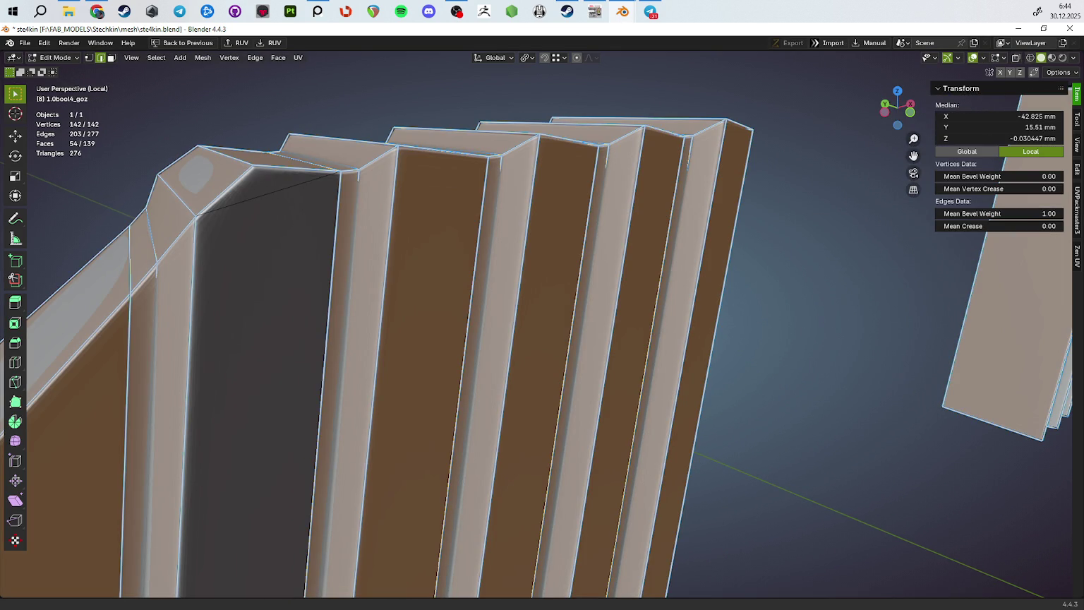
Re-centre on the ribbed piece in Edit Mode and turn off the subdivision preview
drag(751, 358, 734, 381)
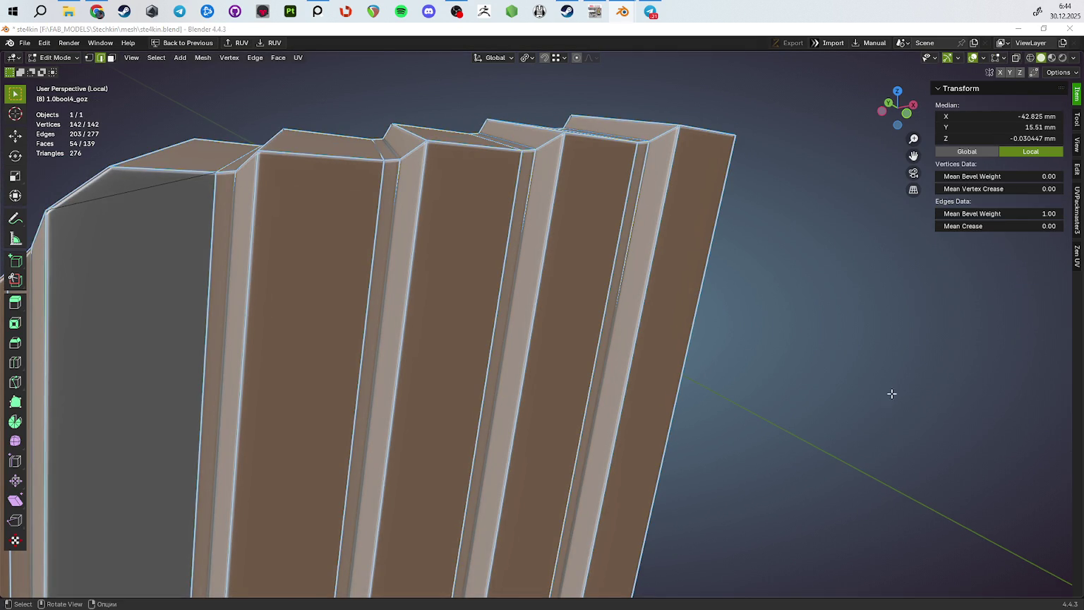
drag(980, 392, 731, 373)
key(Tab)
drag(762, 422, 743, 379)
scroll(down, 3)
drag(620, 367, 229, 457)
scroll(up, 3)
key(Tab)
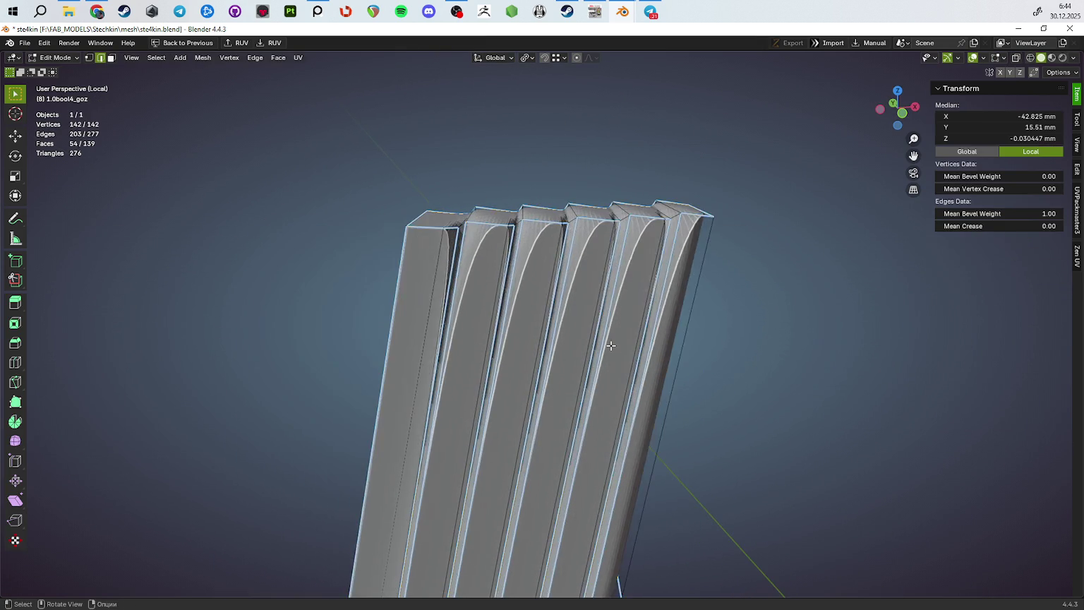
scroll(up, 3)
drag(706, 360, 694, 358)
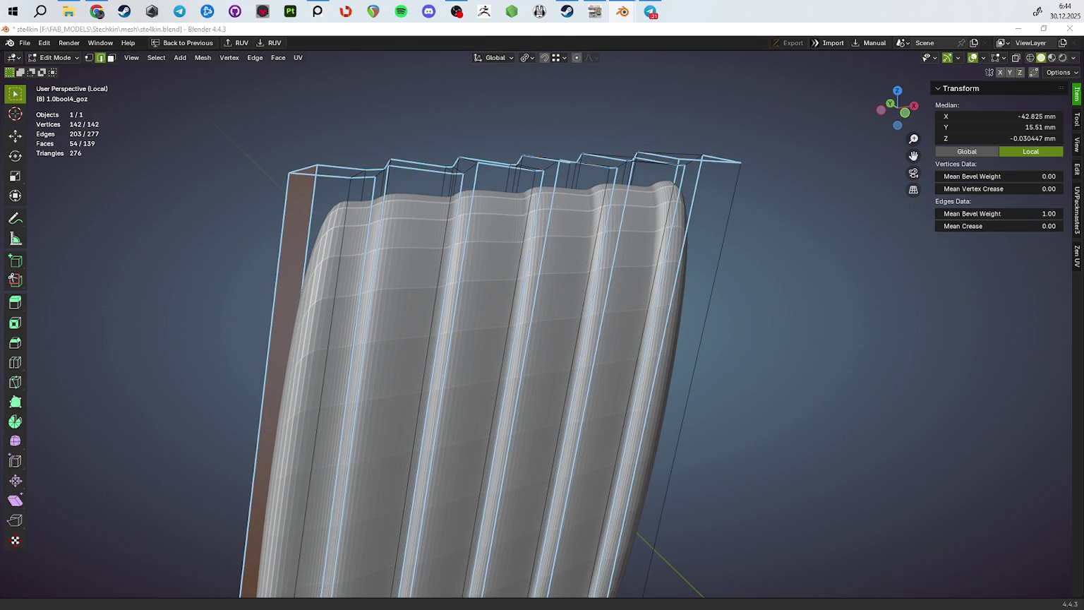
key(ctrl+0)
Circle-select the side and top rib faces into the marked set
drag(706, 360, 388, 334)
key(c)
click(300, 299)
drag(300, 299, 594, 255)
key(Escape)
drag(594, 255, 555, 273)
key(c)
key(Escape)
drag(477, 232, 442, 343)
key(c)
drag(443, 344, 572, 177)
key(Escape)
Circle-select the remaining front rib faces and return to Object Mode
drag(571, 176, 536, 275)
key(c)
click(484, 347)
key(Escape)
key(c)
drag(536, 275, 452, 417)
key(Escape)
drag(452, 416, 682, 394)
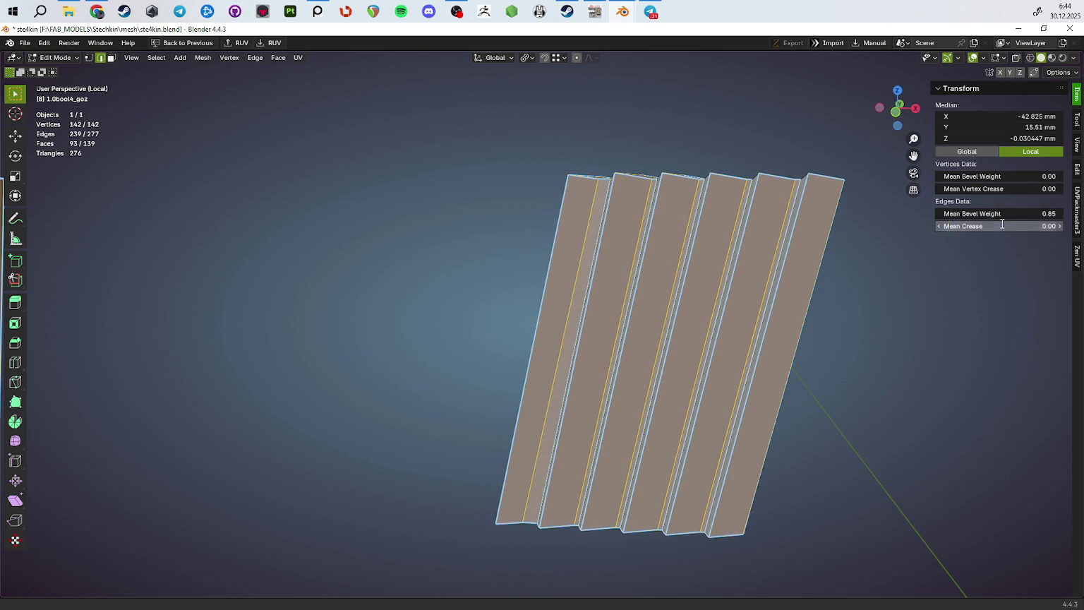
key(Tab)
drag(1003, 213, 941, 401)
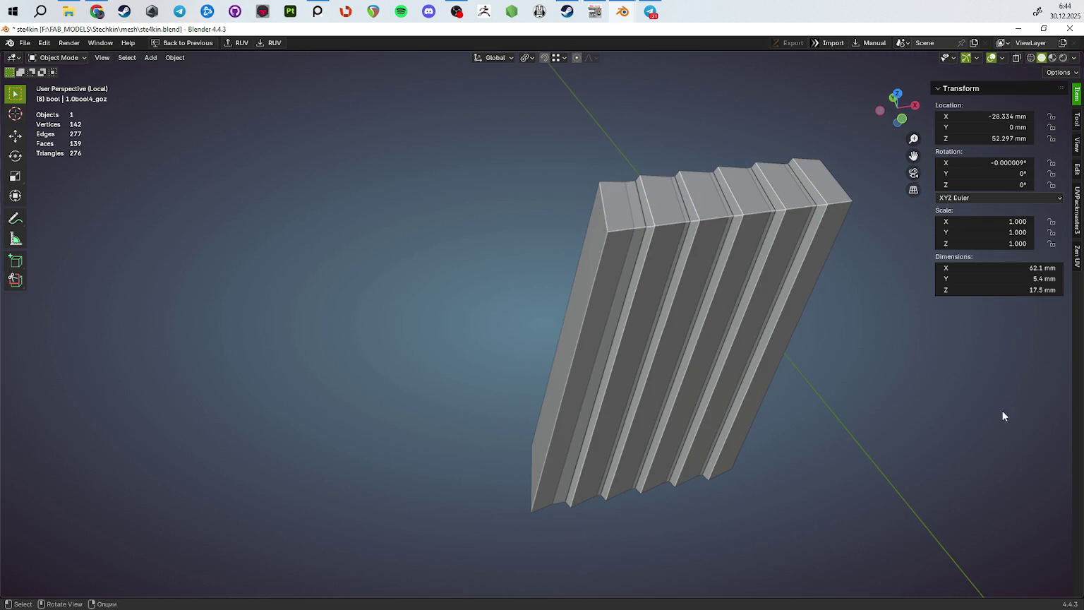
Restore the subdivision preview, then merge all the piece's vertices by distance
key(ctrl+3)
drag(868, 345, 915, 374)
scroll(up, 3)
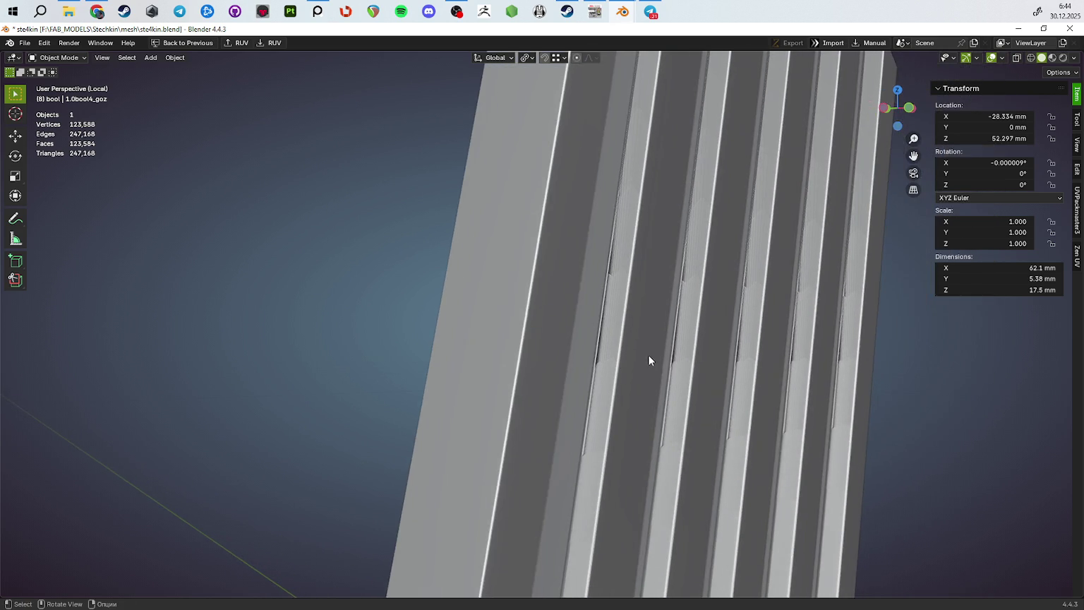
key(Tab)
key(a)
key(m)
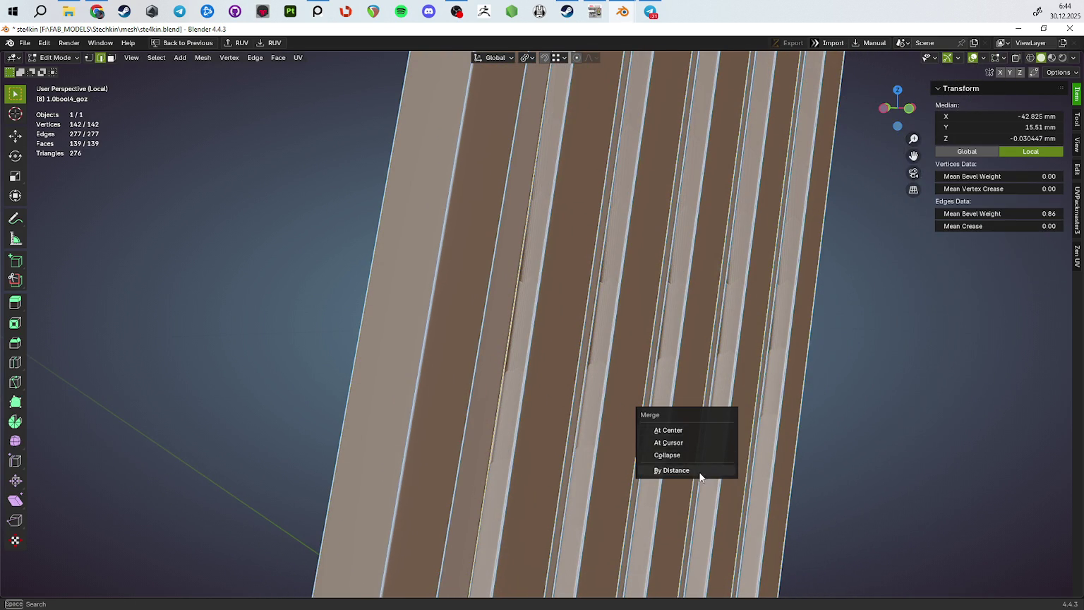
click(699, 470)
drag(699, 477, 673, 452)
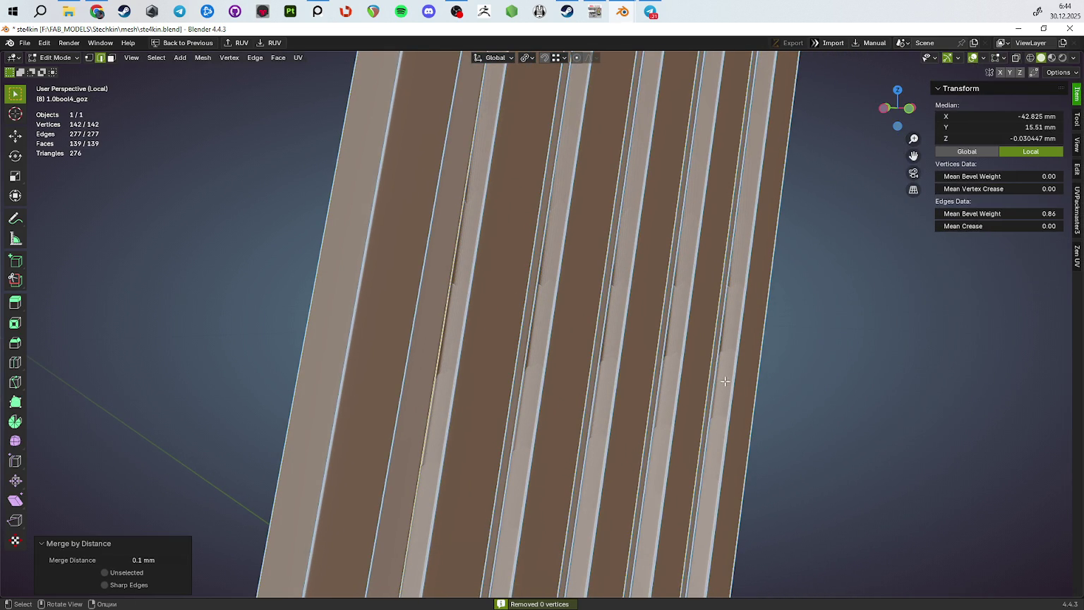
key(Tab)
Toggle between Object and Edit Mode to compare the bevelled ribs
drag(804, 311, 676, 362)
key(Tab)
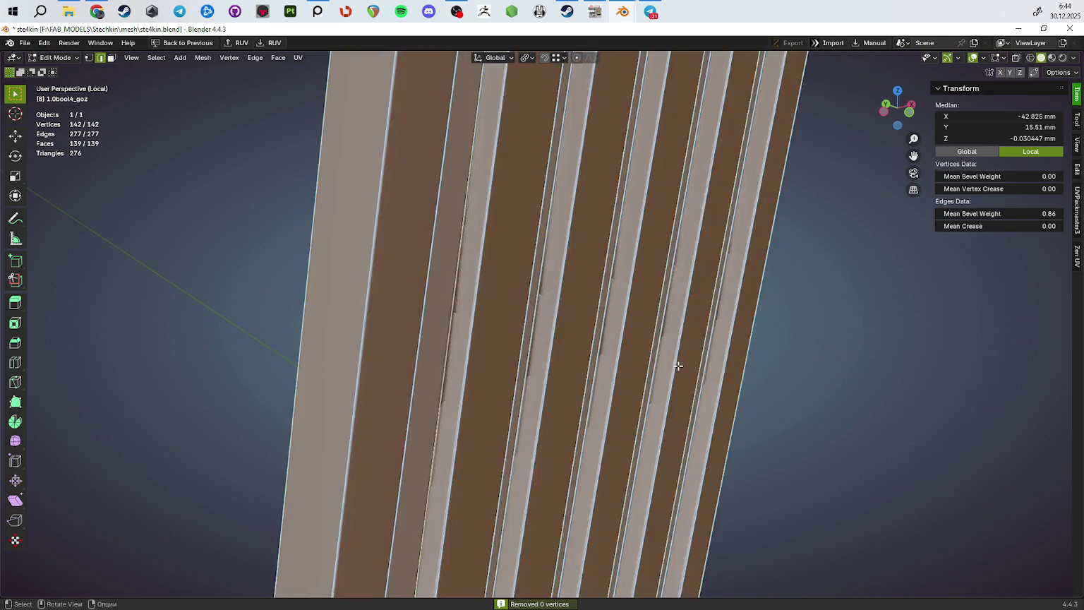
scroll(up, 3)
key(Tab)
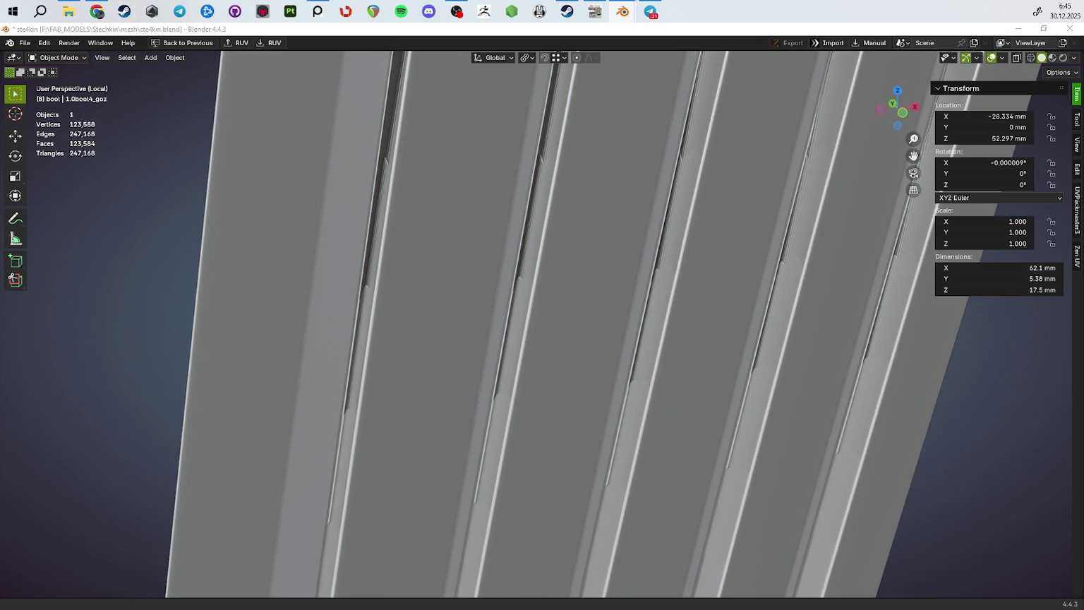
key(Tab)
drag(721, 398, 710, 363)
Save the file, dismiss the Normals menu, and return to Object Mode
key(ctrl+s)
drag(579, 377, 617, 382)
key(alt+n)
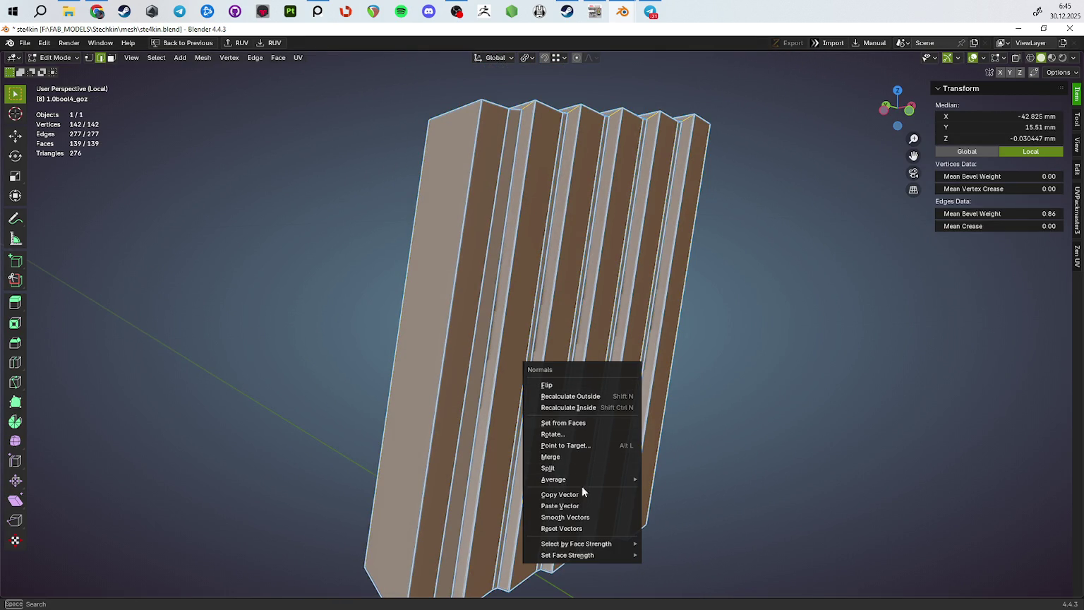
click(580, 528)
key(Tab)
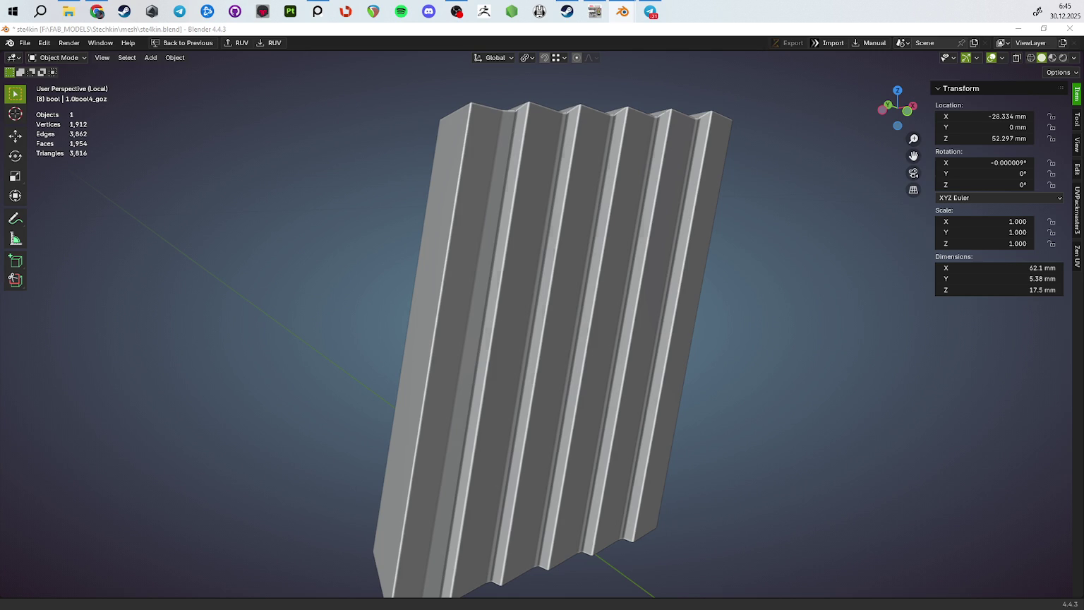
Preview the bevelled rib tops from several angles, then re-enter Edit Mode (mean weight 0.86)
key(Tab)
drag(760, 327, 712, 346)
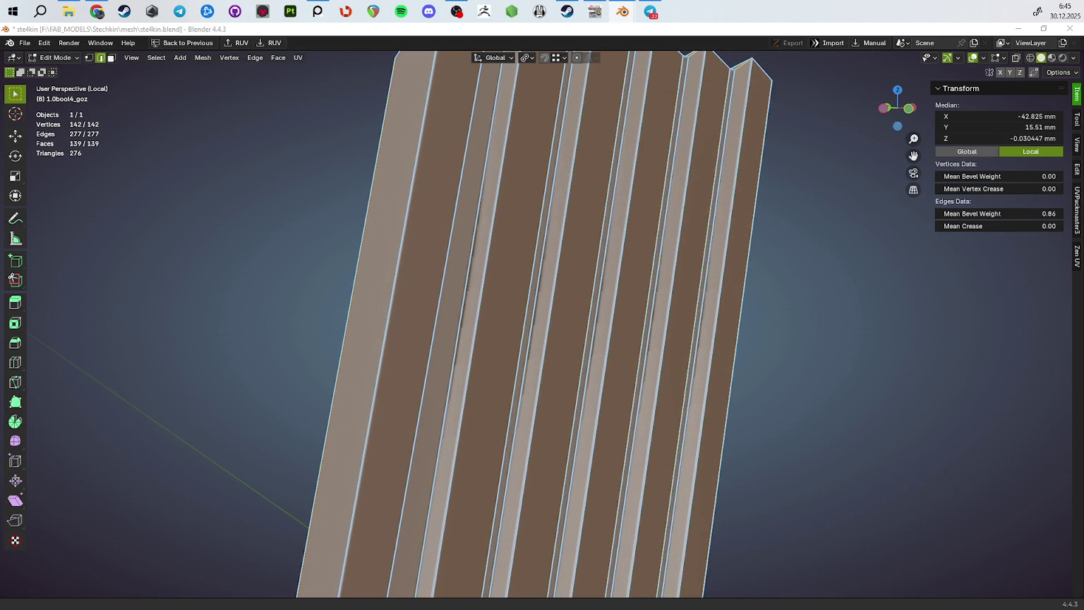
drag(806, 421, 712, 401)
key(Tab)
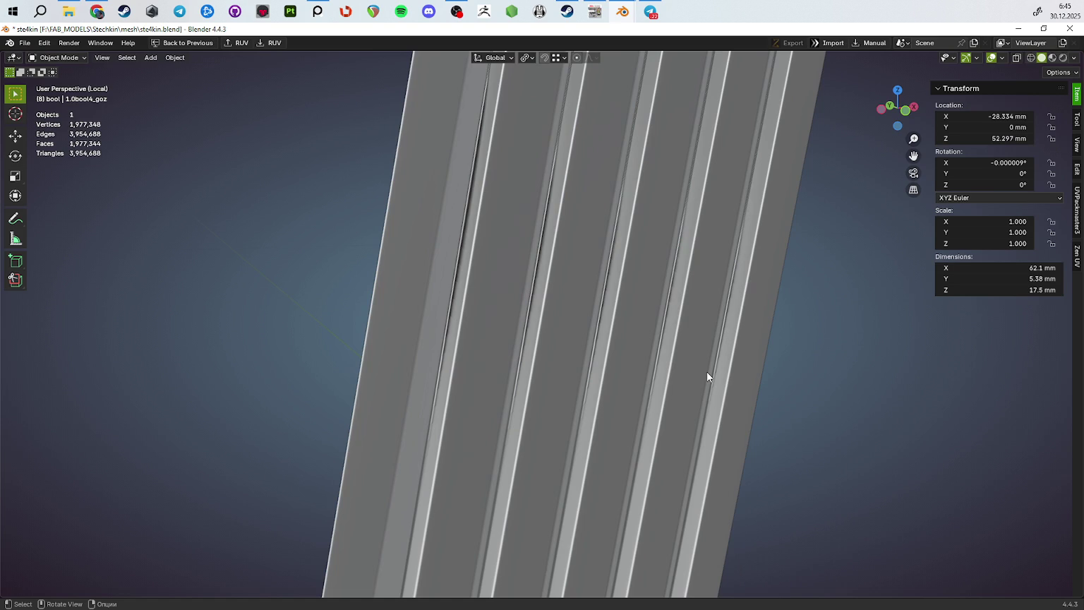
scroll(down, 3)
drag(569, 321, 573, 300)
scroll(up, 3)
drag(602, 352, 844, 357)
key(Tab)
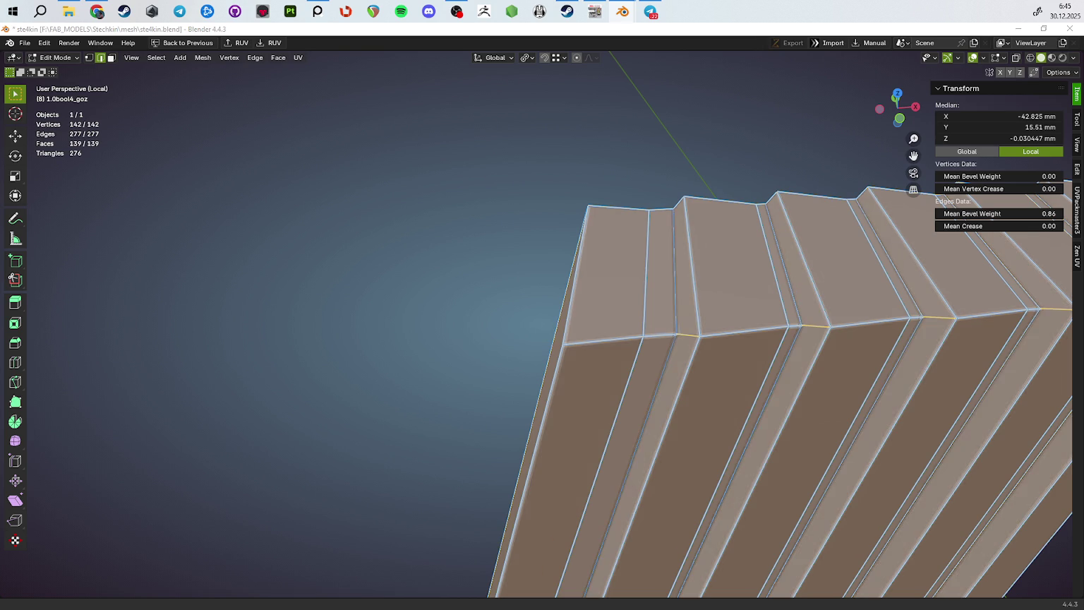
Select the shortest edge path along the rib tops and set its Mean Bevel Weight to 1.00
drag(741, 367, 762, 369)
click(559, 319)
scroll(down, 3)
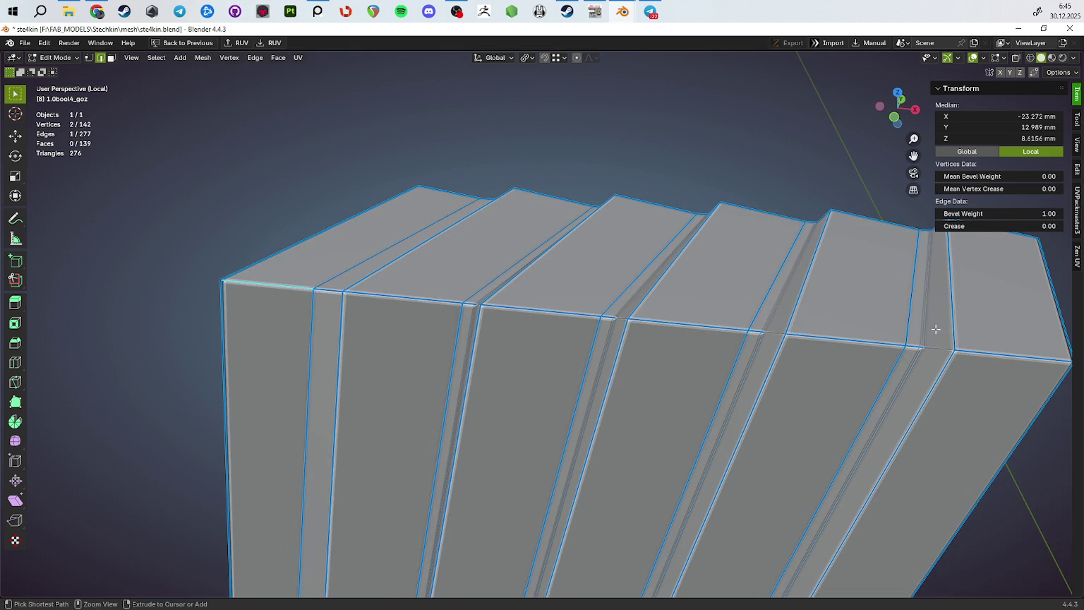
click(769, 311)
drag(705, 339, 768, 244)
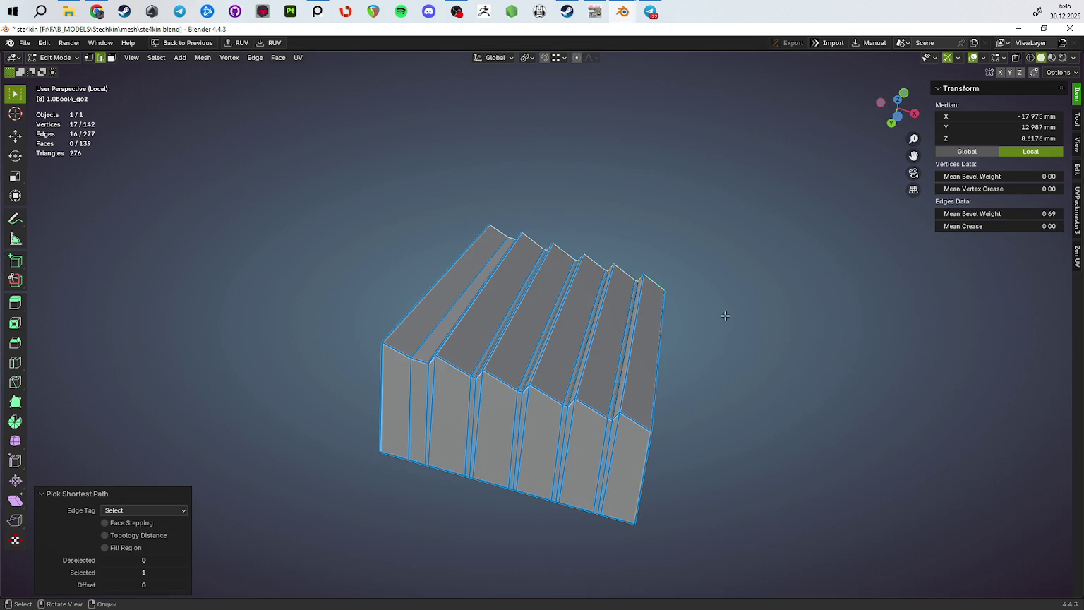
drag(730, 314, 748, 303)
drag(988, 214, 1002, 216)
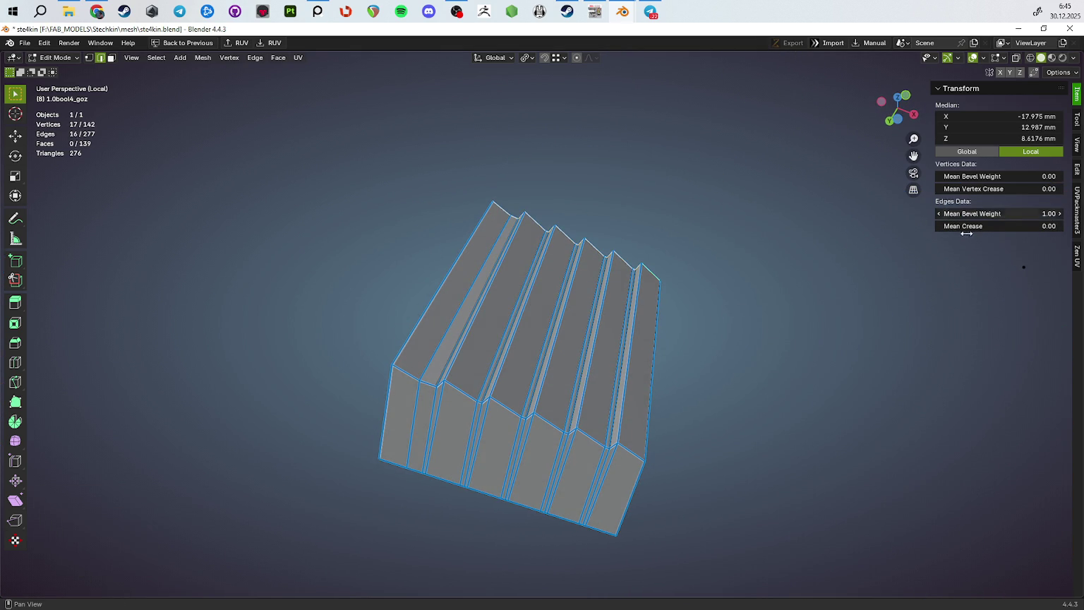
Preview the bevelled rib tops in Object Mode from several angles
drag(776, 317, 675, 425)
key(Tab)
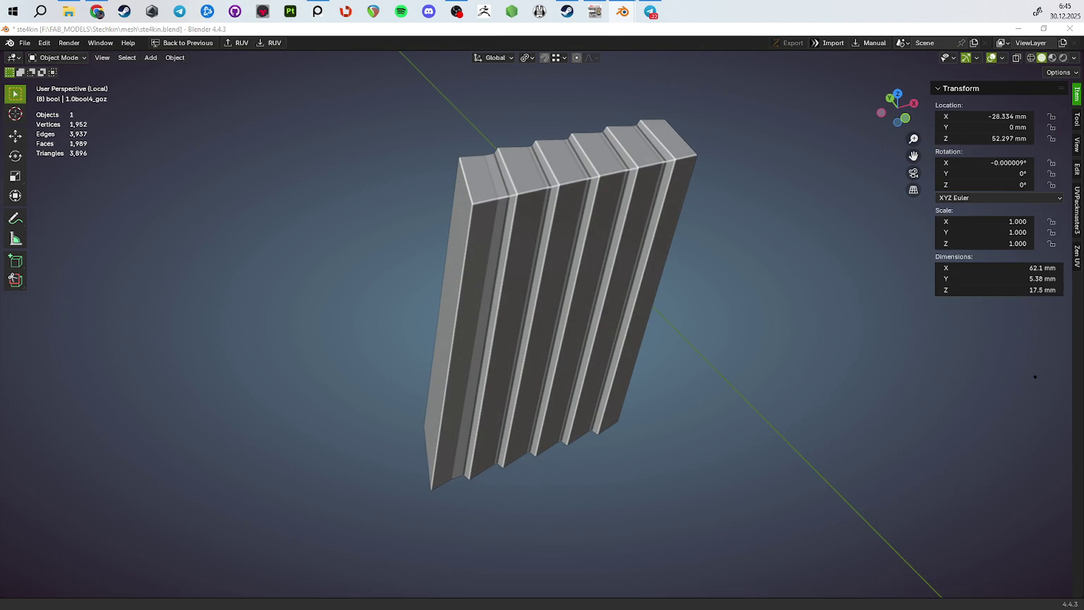
scroll(up, 3)
drag(712, 280, 729, 335)
key(Tab)
key(Tab)
scroll(down, 3)
scroll(up, 3)
drag(752, 388, 712, 356)
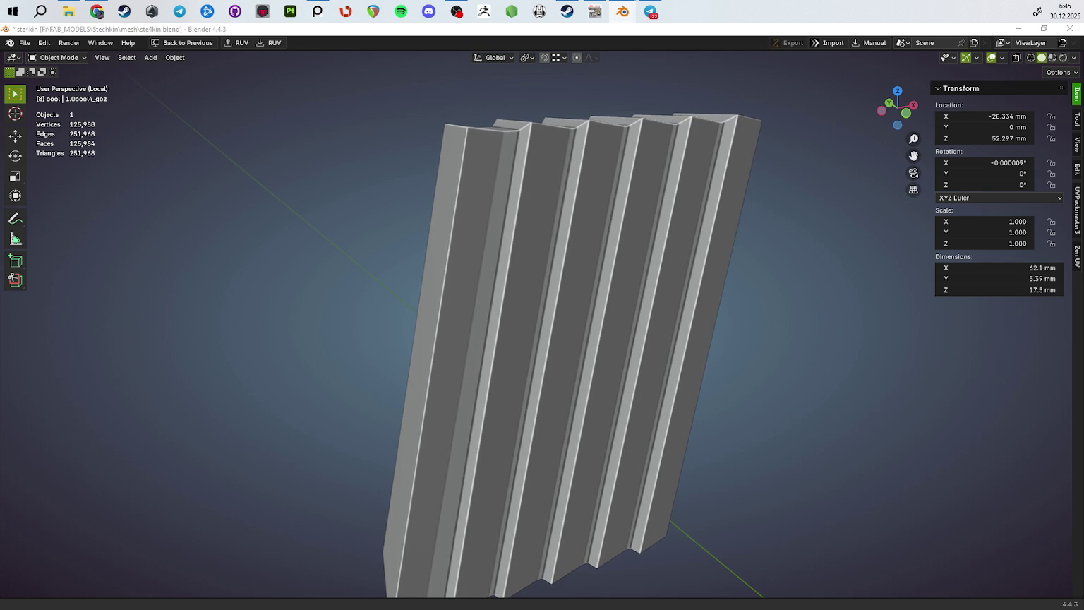
scroll(down, 3)
drag(458, 329, 401, 302)
scroll(up, 3)
key(Tab)
key(Tab)
scroll(up, 3)
Leave Local view to show all 24 pistol objects again
key(KP_Divide)
drag(534, 338, 670, 410)
scroll(up, 3)
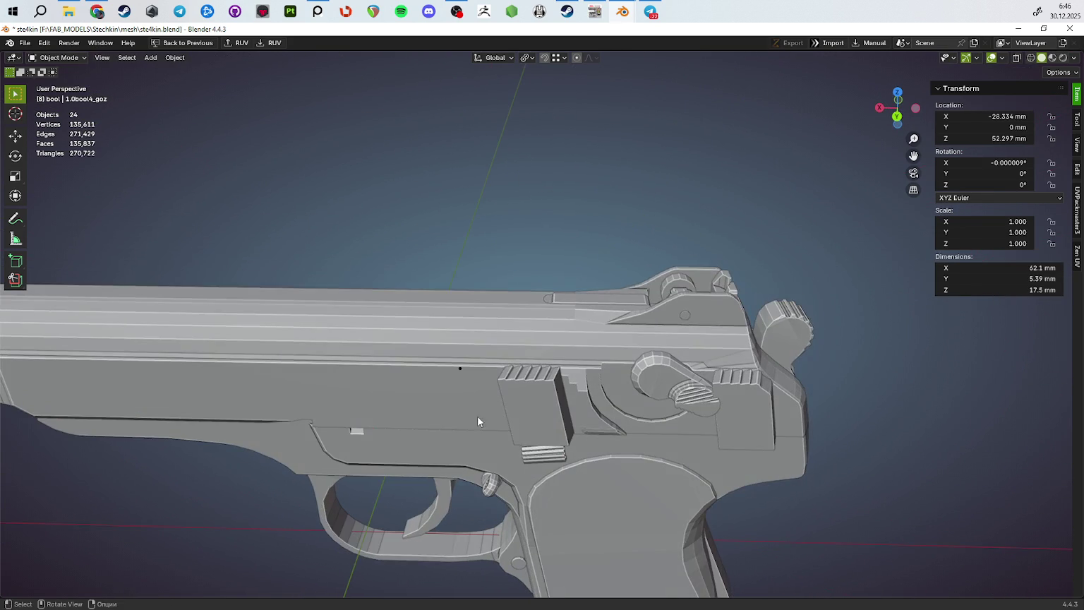
Isolate the slide in Local view in Edit Mode, framed on its serrations
click(496, 438)
key(Tab)
key(KP_Divide)
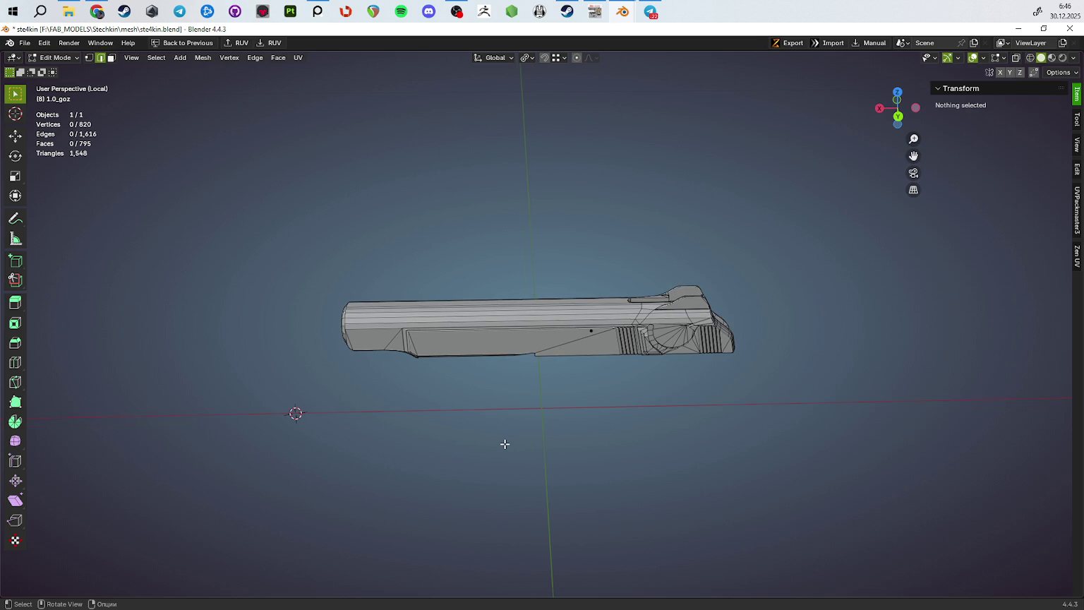
key(KP_Divide)
key(KP_Divide)
drag(582, 416, 635, 346)
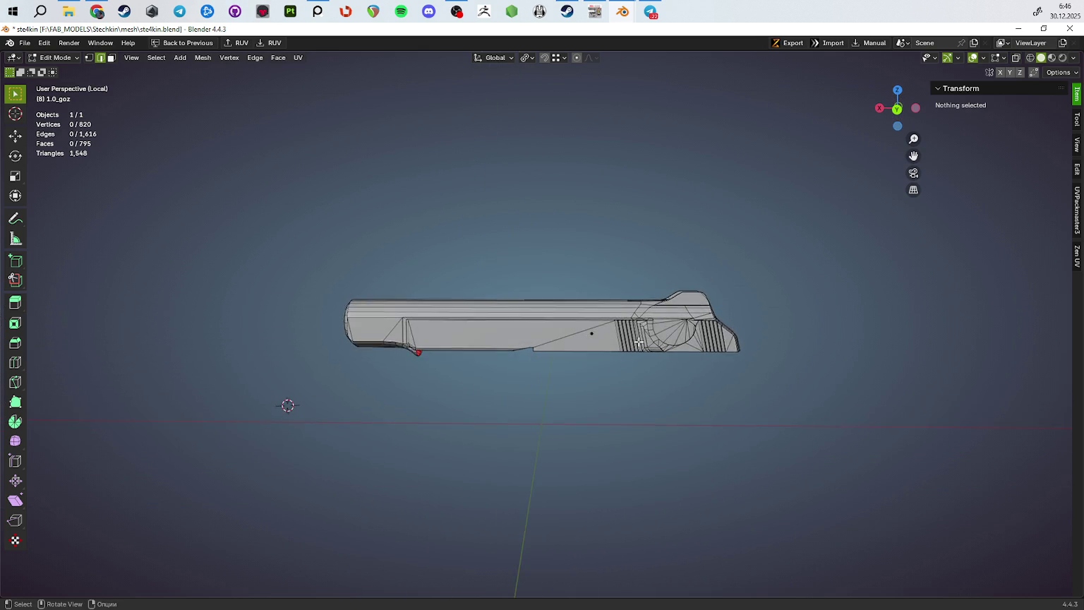
scroll(up, 3)
drag(578, 373, 472, 450)
scroll(up, 3)
Circle-select the serration ridge faces and bring up the delete options
key(3)
click(417, 320)
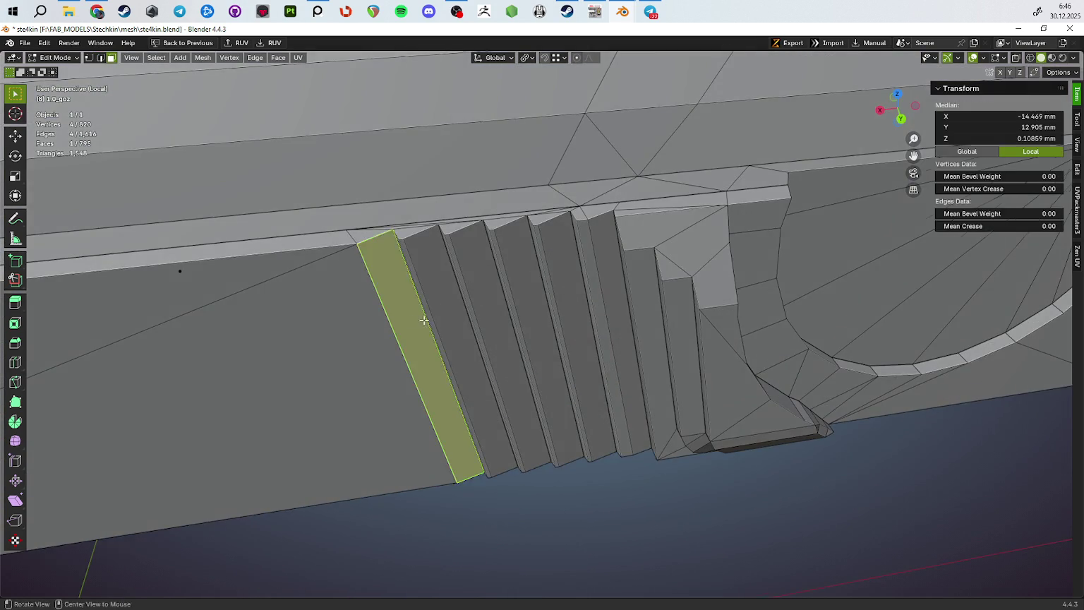
drag(418, 320, 452, 282)
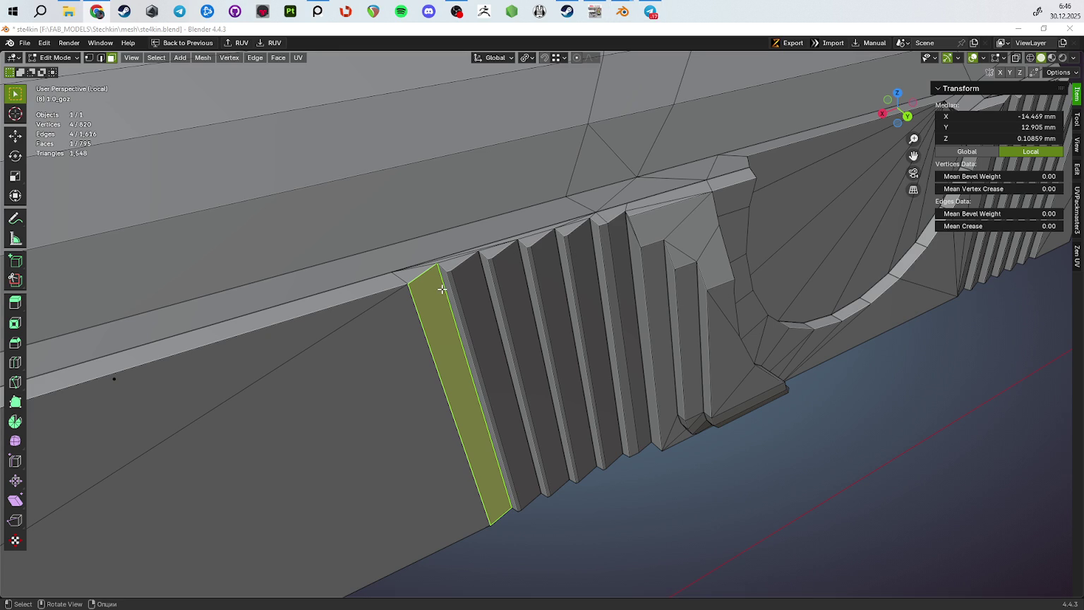
drag(479, 326, 455, 330)
key(c)
drag(455, 330, 605, 289)
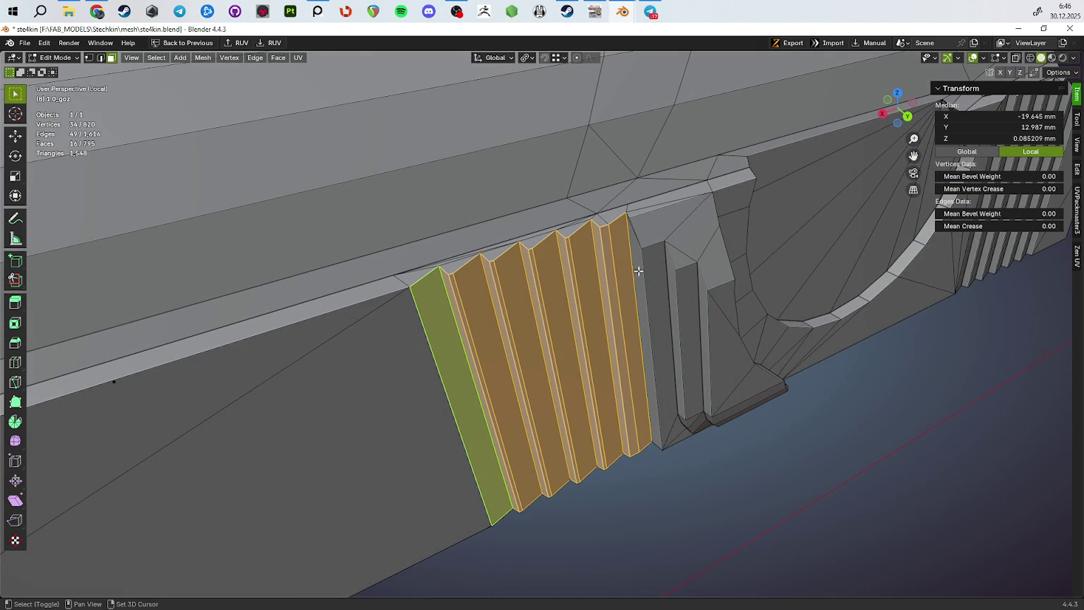
drag(791, 391, 607, 225)
scroll(up, 3)
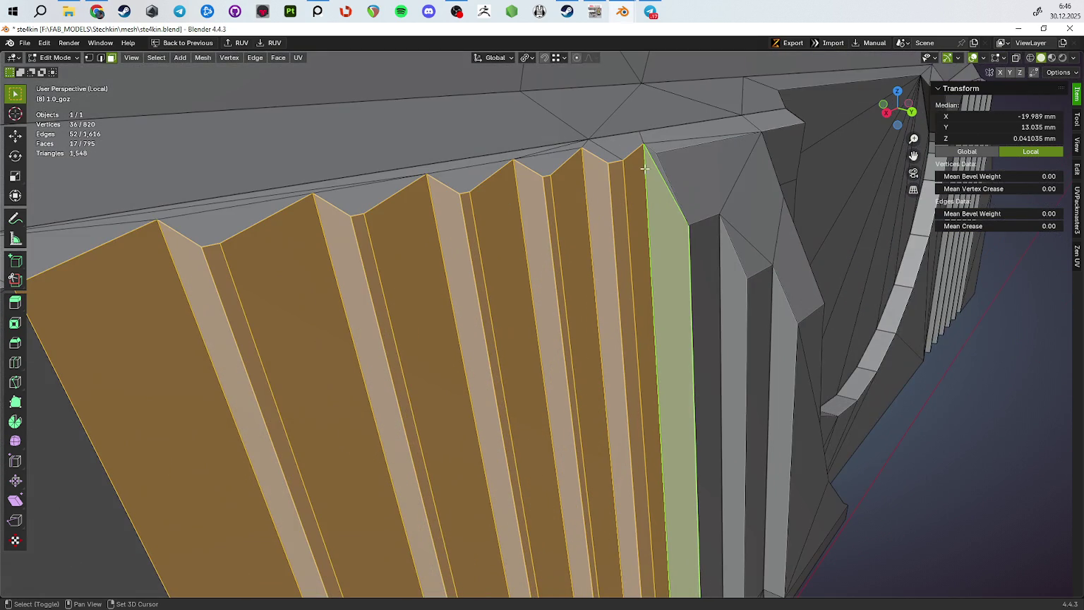
scroll(down, 3)
drag(652, 157, 699, 346)
key(x)
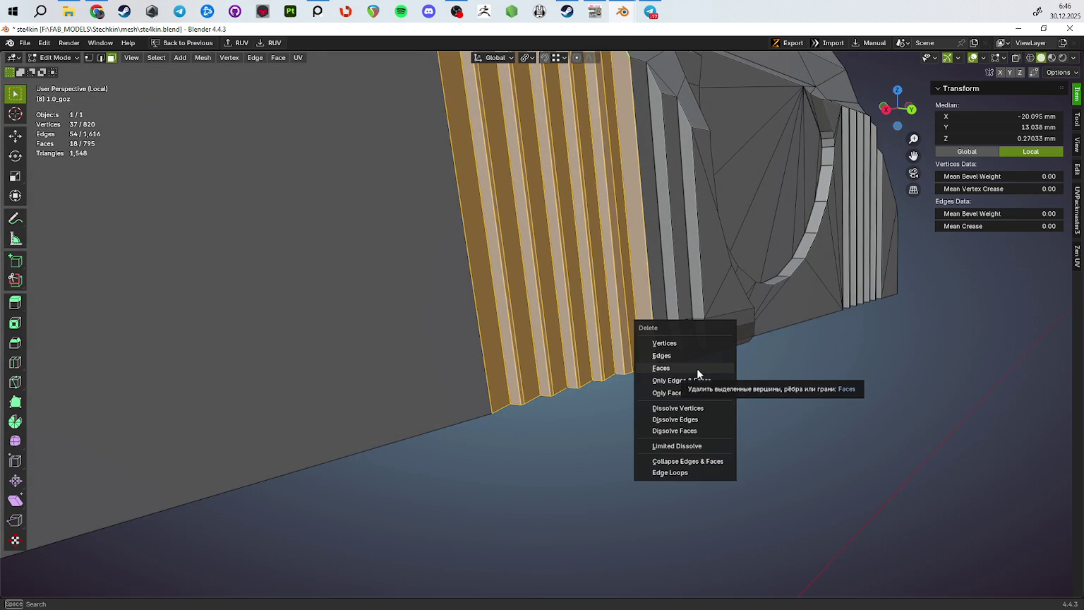
click(696, 369)
drag(661, 345, 536, 404)
key(1)
click(538, 406)
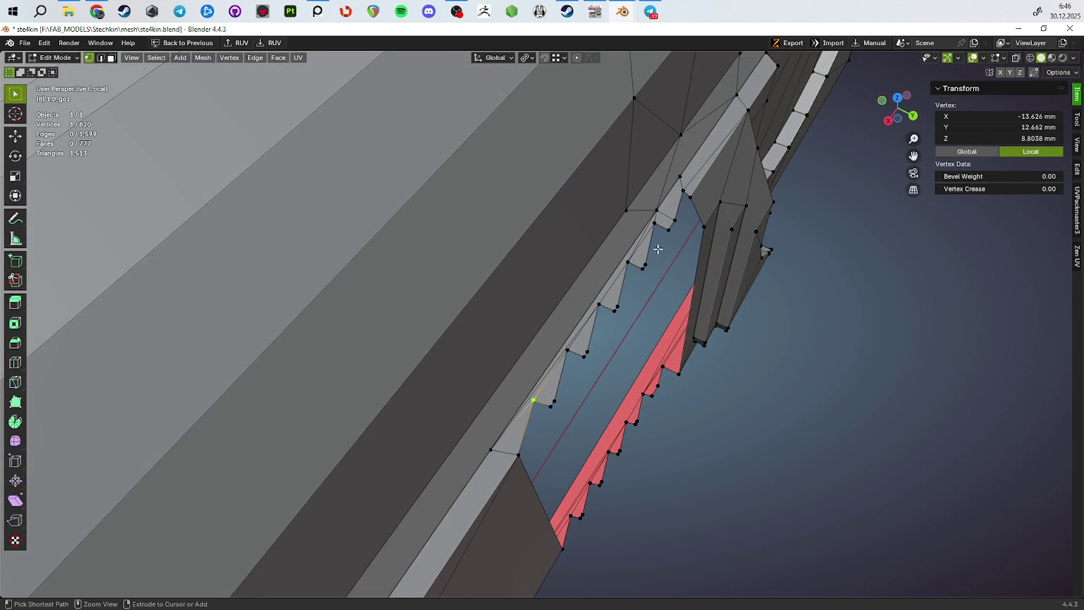
click(663, 228)
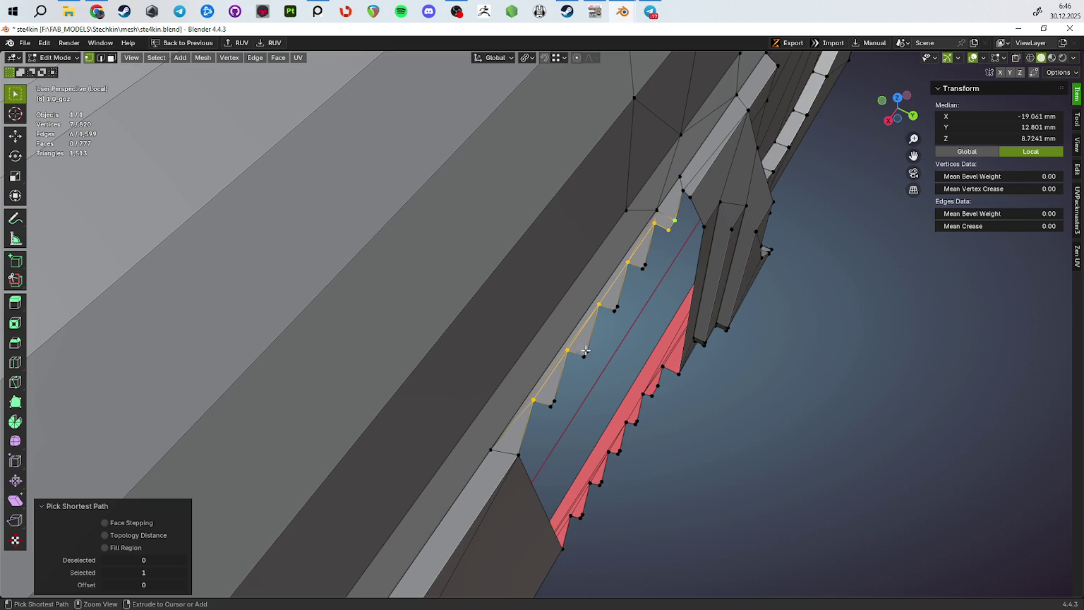
click(544, 403)
drag(546, 407, 571, 367)
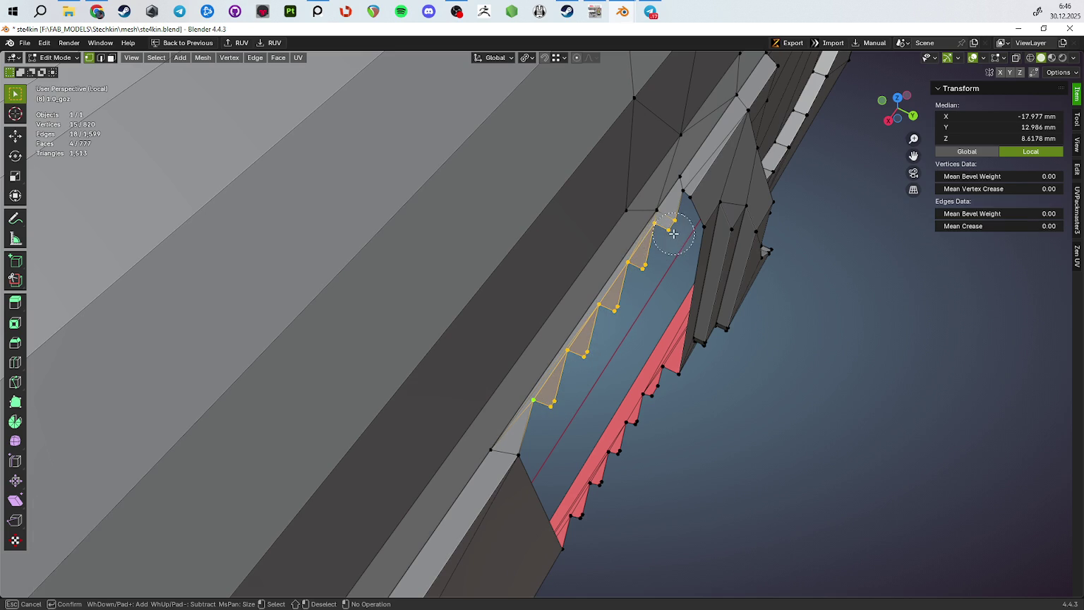
key(m)
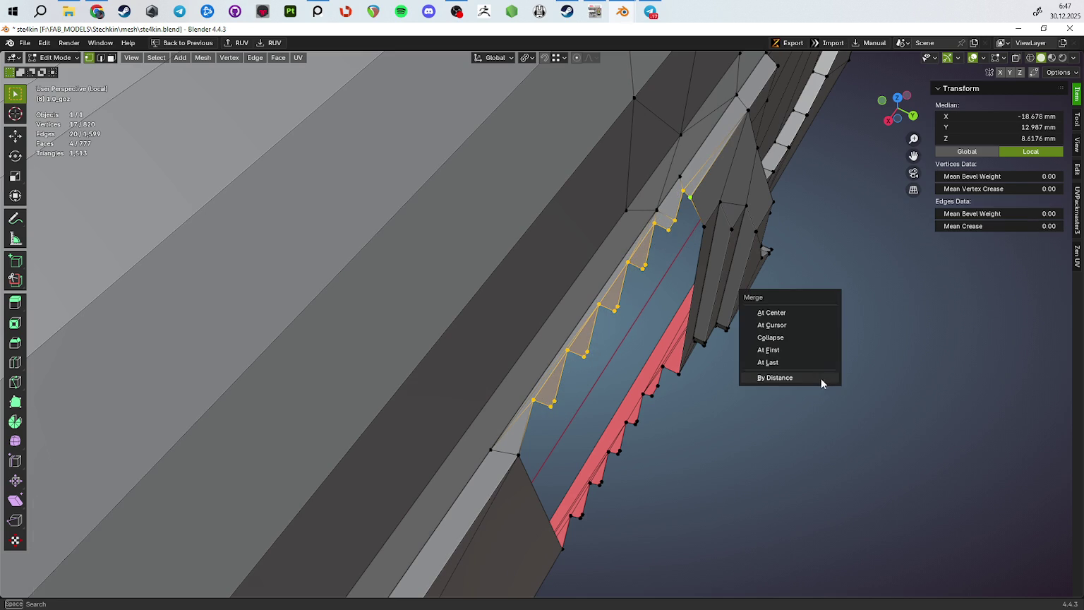
click(811, 362)
drag(810, 368, 557, 353)
key(c)
drag(529, 353, 561, 351)
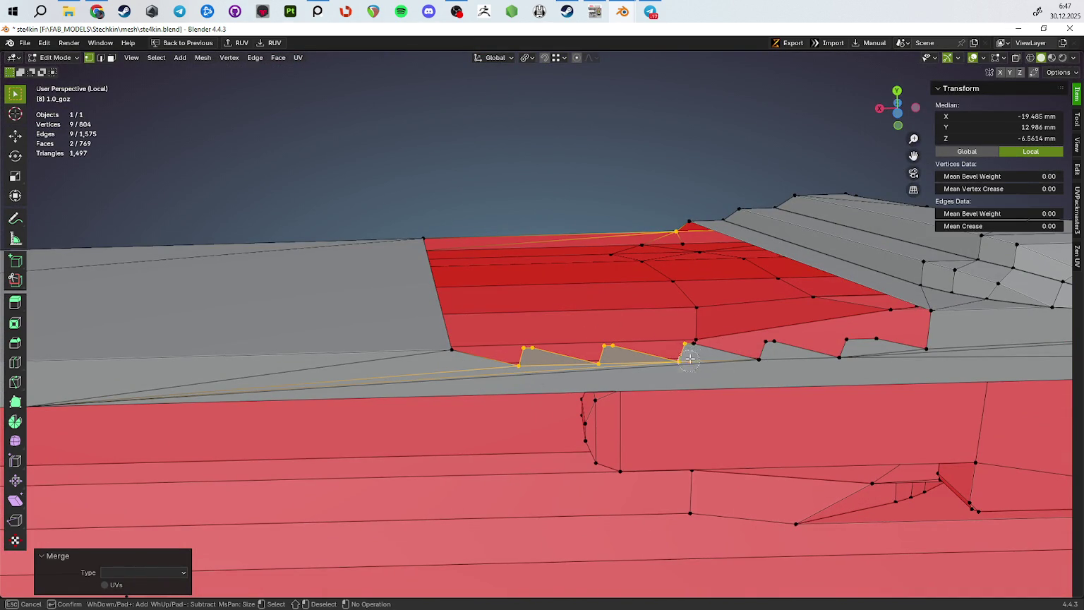
key(Escape)
scroll(up, 3)
scroll(up, 3)
click(943, 376)
drag(943, 376, 736, 379)
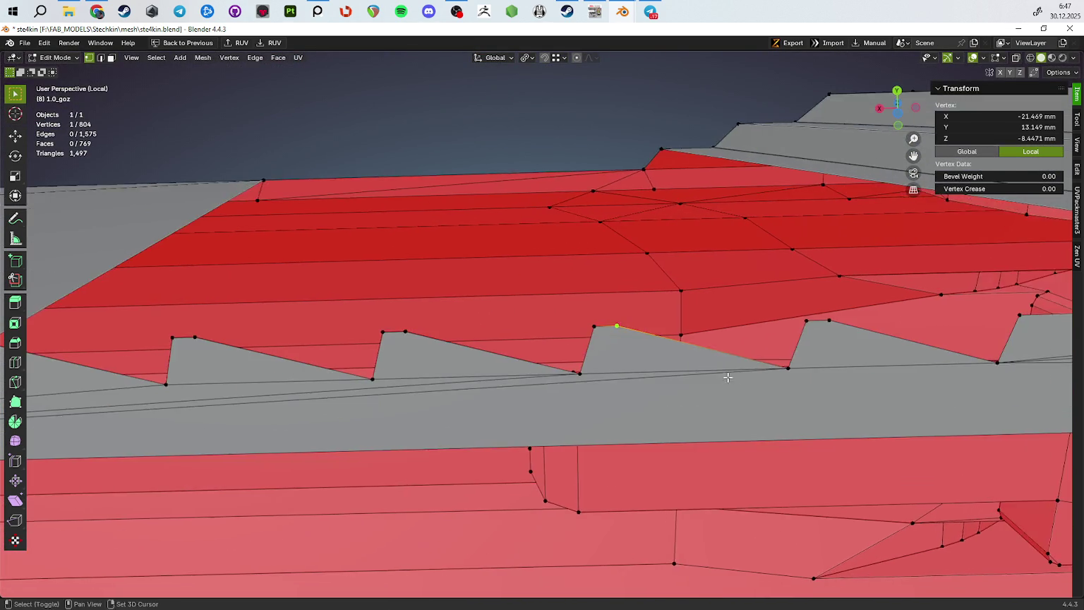
scroll(down, 3)
key(ctrl+z)
drag(625, 362, 585, 190)
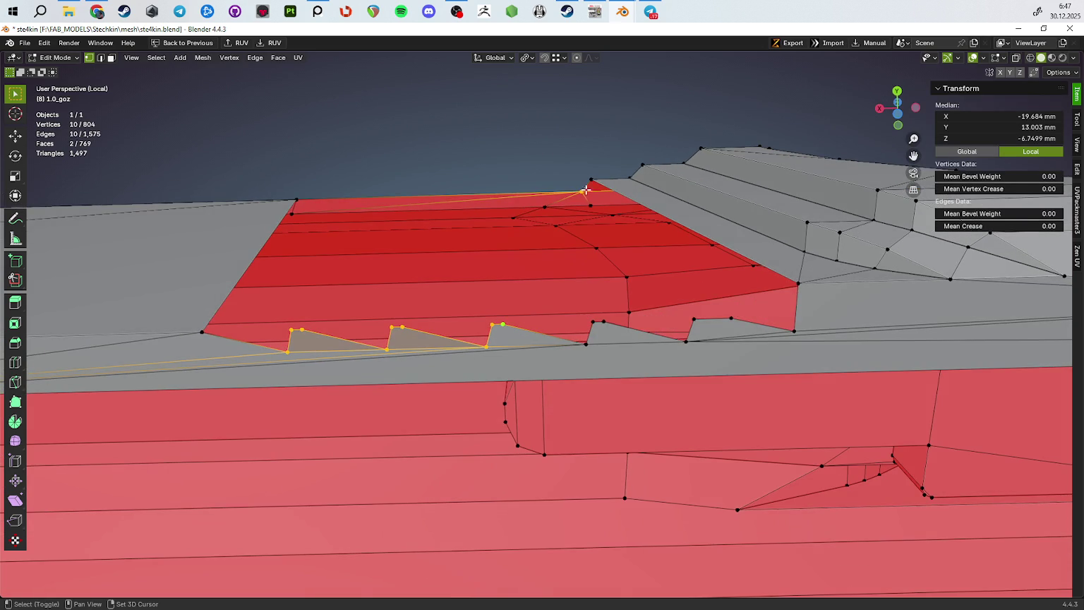
scroll(up, 3)
key(c)
click(497, 328)
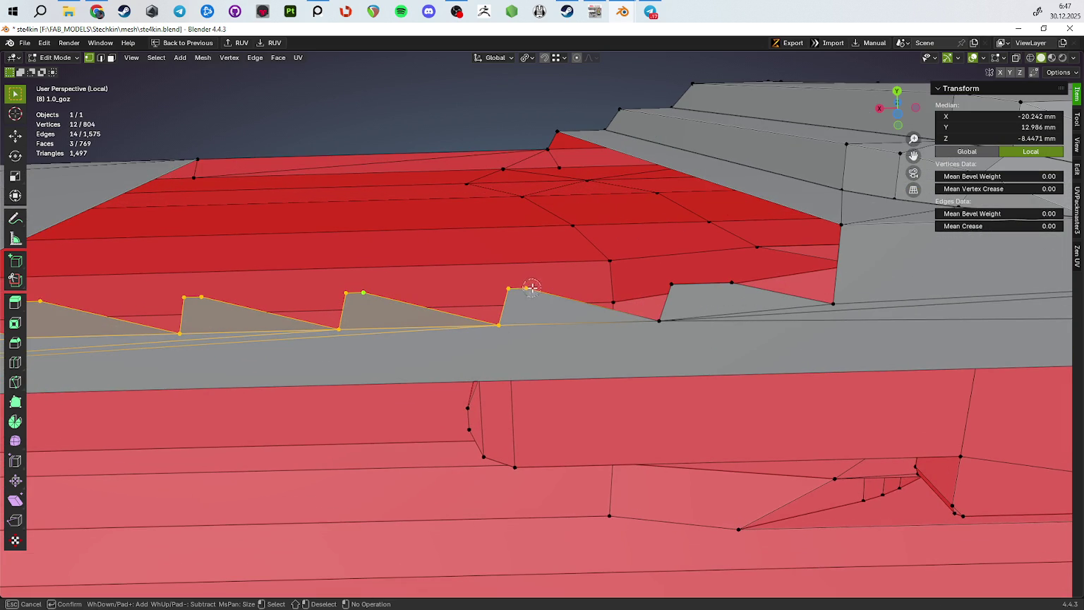
drag(665, 321, 734, 281)
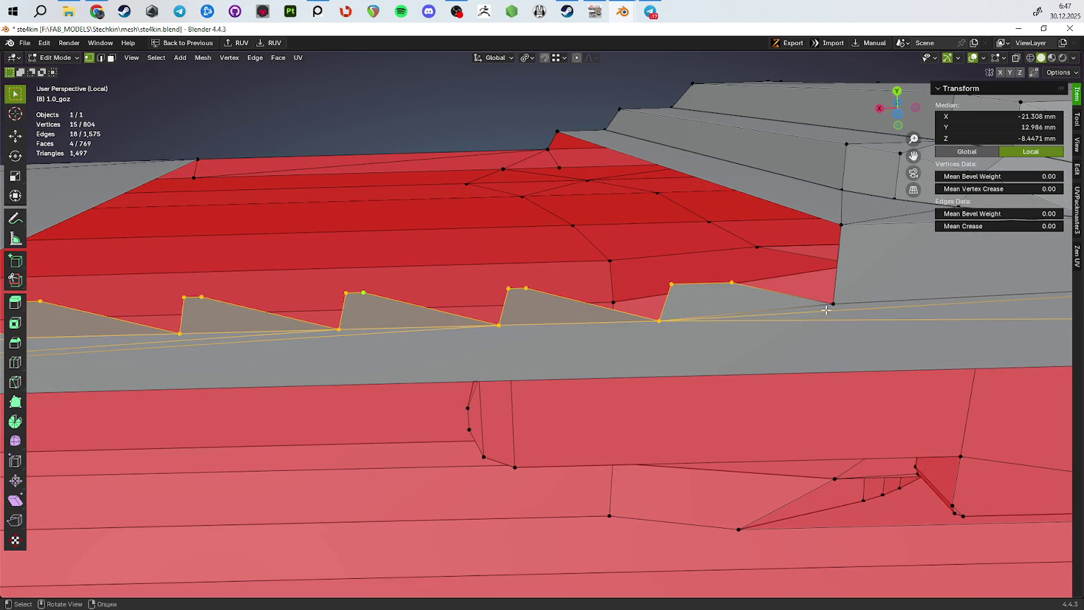
key(m)
click(907, 413)
scroll(down, 3)
drag(800, 390, 788, 382)
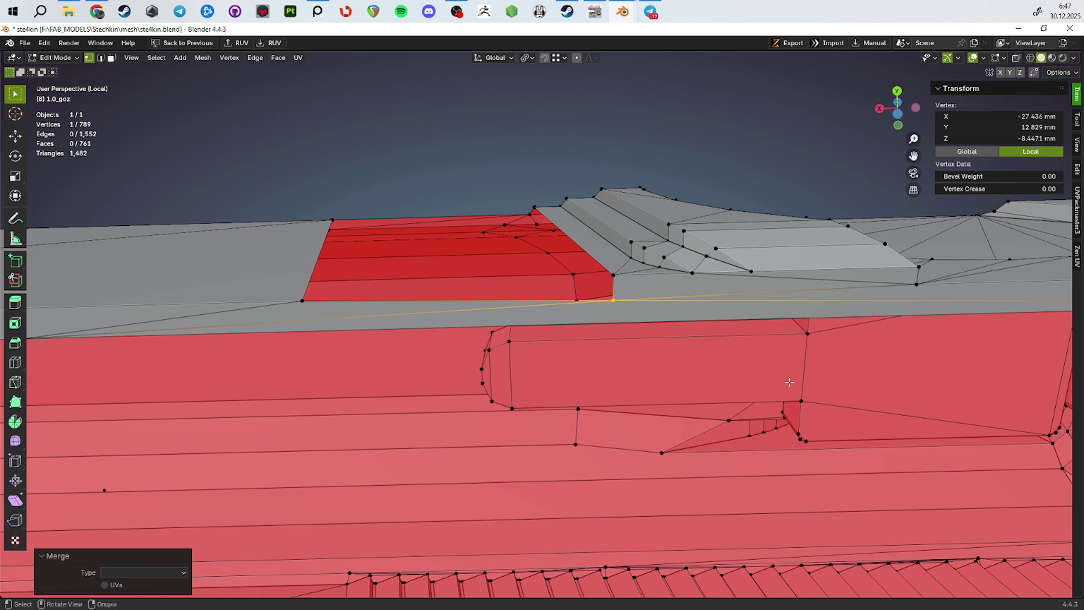
drag(416, 344, 366, 388)
key(2)
click(306, 286)
scroll(down, 3)
key(f)
drag(497, 406, 460, 449)
key(f)
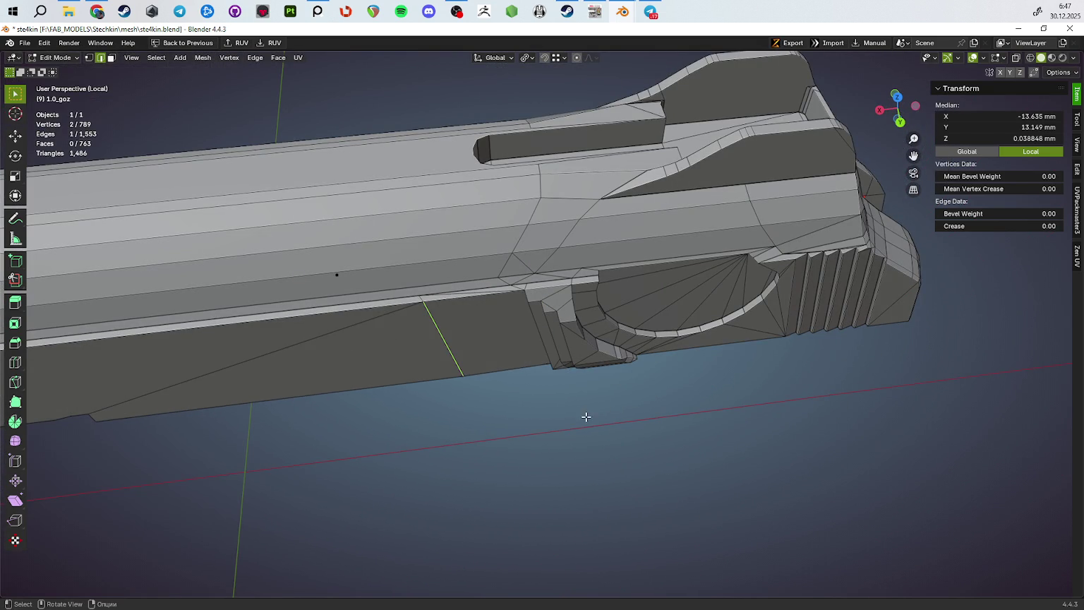
click(727, 428)
drag(908, 448, 716, 438)
key(1)
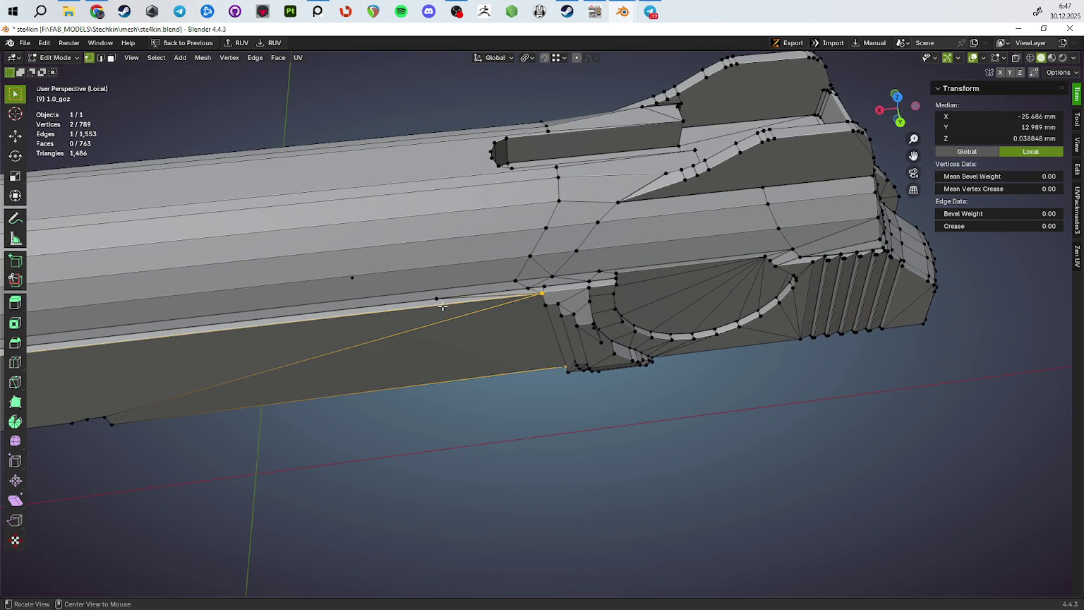
click(438, 299)
click(704, 379)
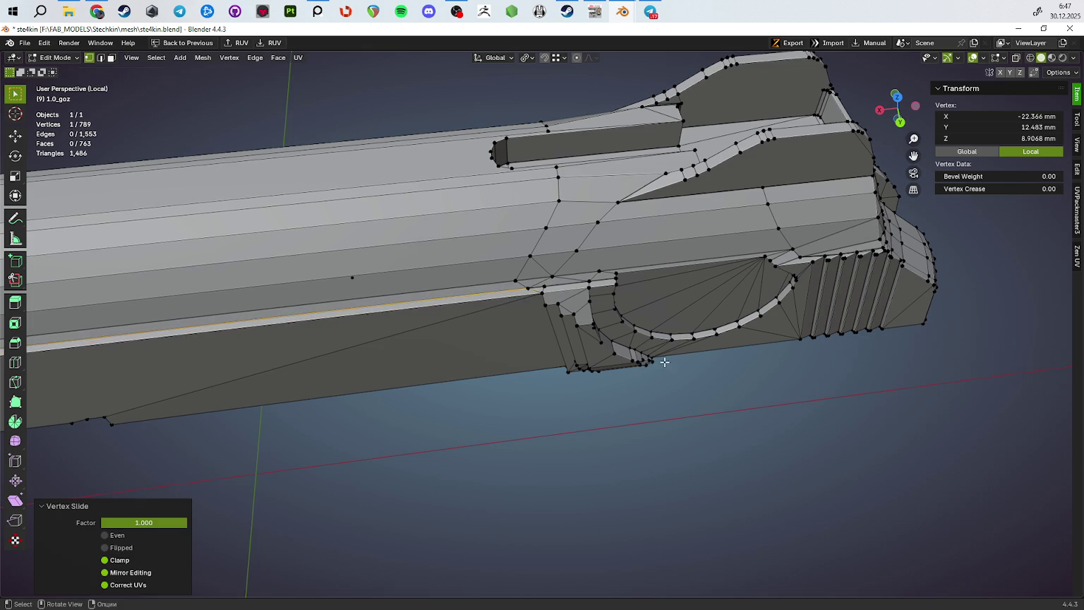
drag(698, 374, 451, 228)
key(Tab)
drag(499, 338, 411, 374)
key(Tab)
key(Tab)
key(Tab)
key(ctrl+x)
key(Tab)
drag(474, 334, 525, 378)
key(Tab)
key(m)
click(494, 445)
key(Tab)
drag(474, 438, 667, 241)
key(Tab)
right_click(558, 331)
click(558, 330)
key(Tab)
key(Tab)
click(541, 356)
scroll(up, 3)
key(f)
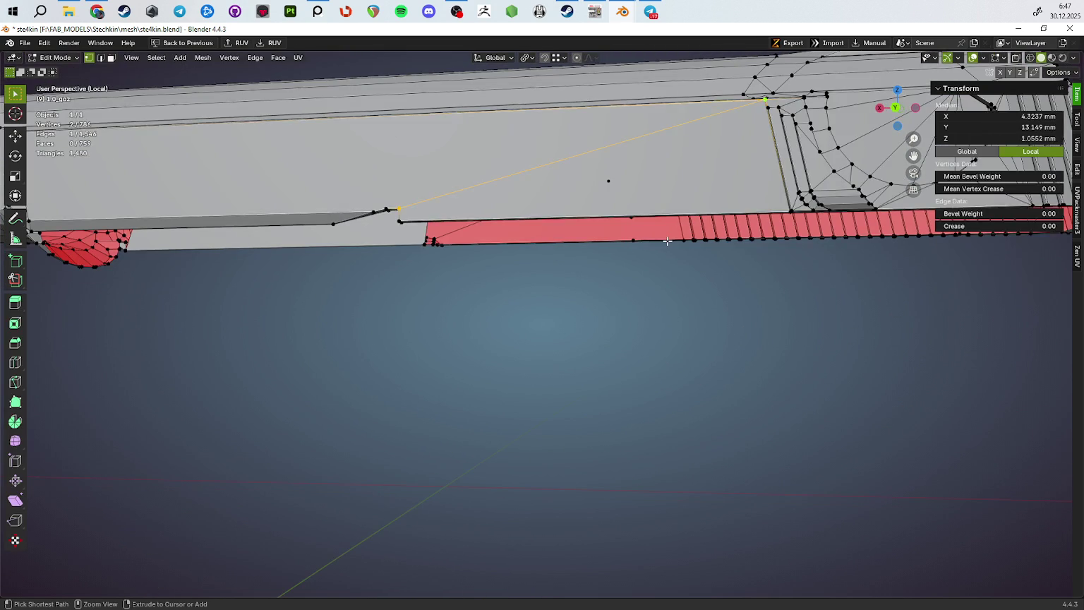
key(ctrl+x)
key(ctrl+z)
key(ctrl+z)
drag(667, 243, 640, 326)
key(Tab)
scroll(down, 3)
drag(712, 323, 540, 343)
scroll(up, 3)
key(Tab)
scroll(up, 3)
key(3)
key(c)
Delete the five grip fin faces at the slide's rear
drag(533, 339, 761, 341)
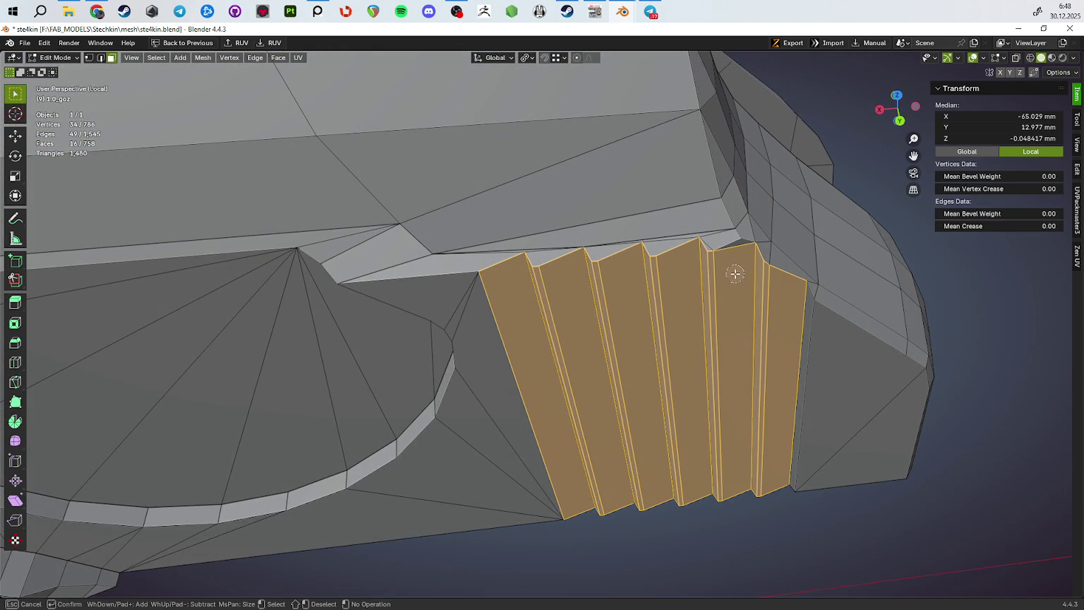
key(x)
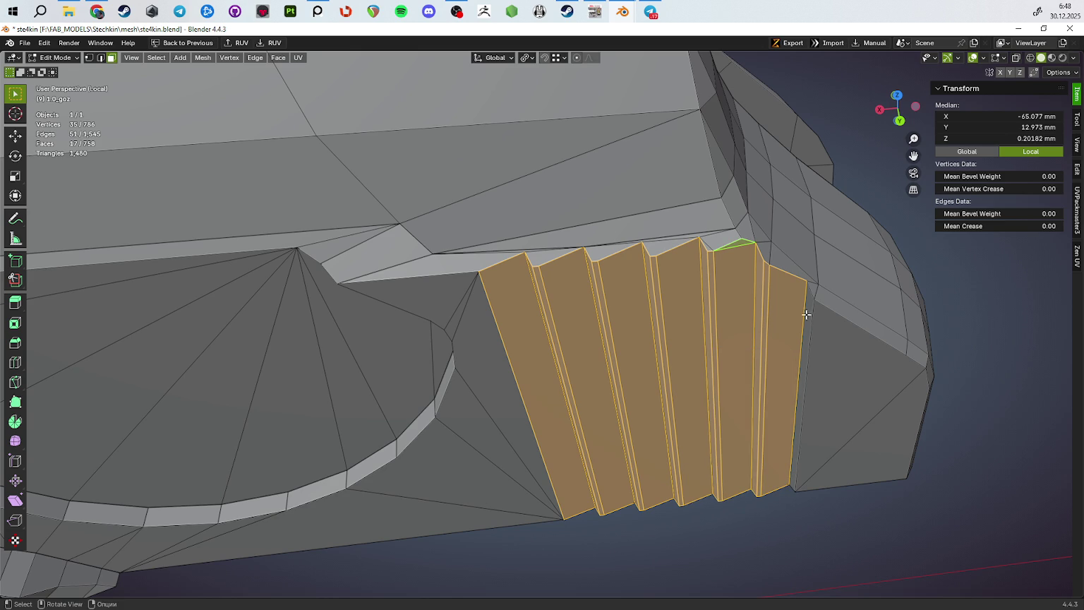
key(x)
click(947, 408)
drag(947, 408, 647, 312)
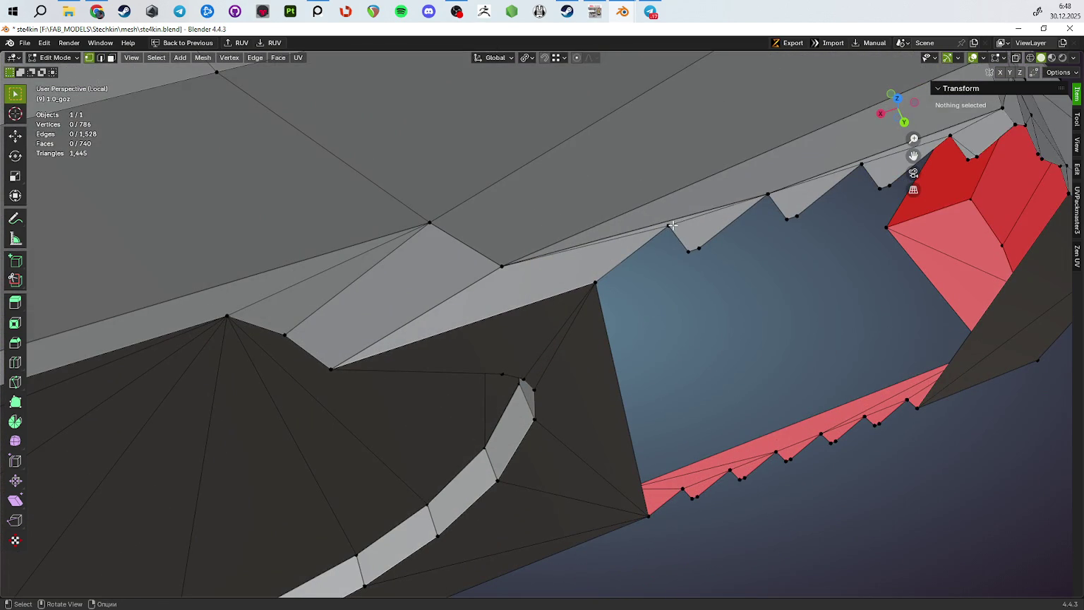
Merge the upper zigzag vertices along the opening At Last
click(669, 226)
key(c)
drag(693, 250, 750, 235)
drag(775, 243, 669, 316)
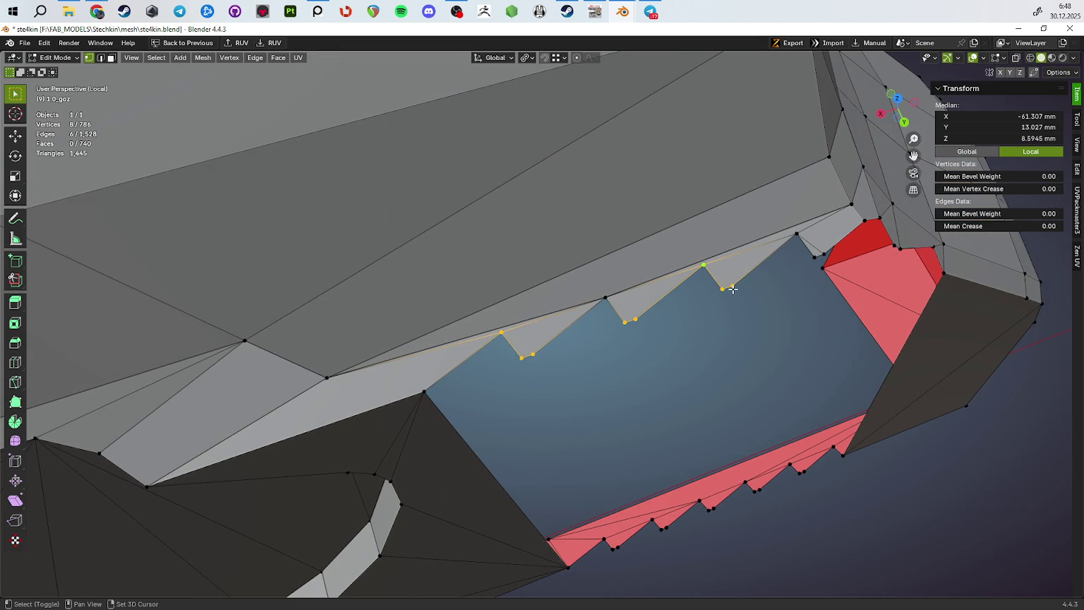
drag(826, 263, 712, 328)
drag(535, 384, 538, 385)
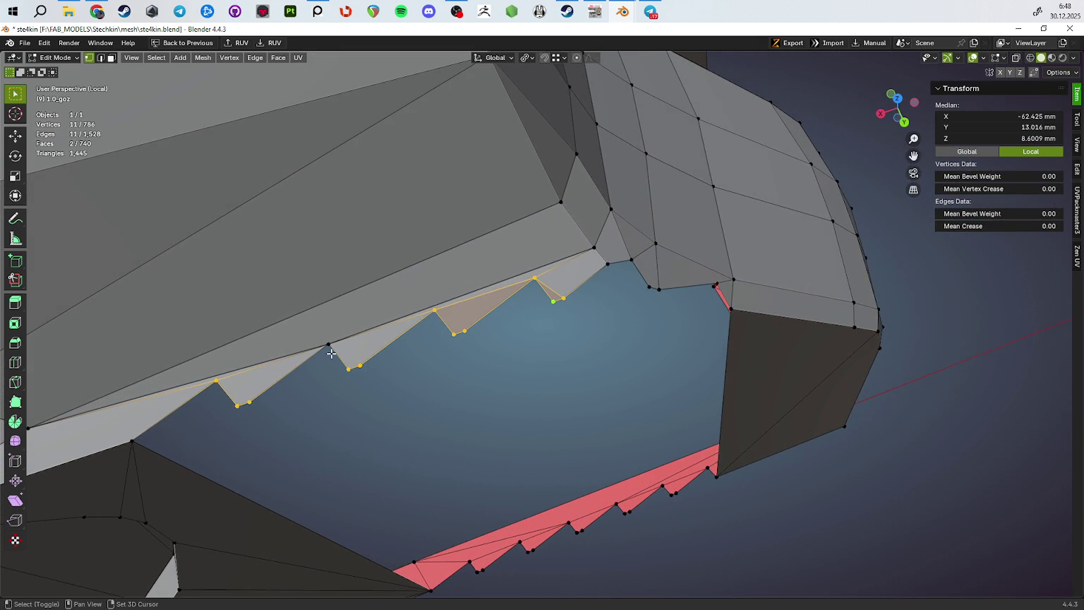
click(333, 354)
key(m)
click(622, 422)
Merge the lower zigzag vertices At Last into a straight edge
drag(542, 394, 642, 305)
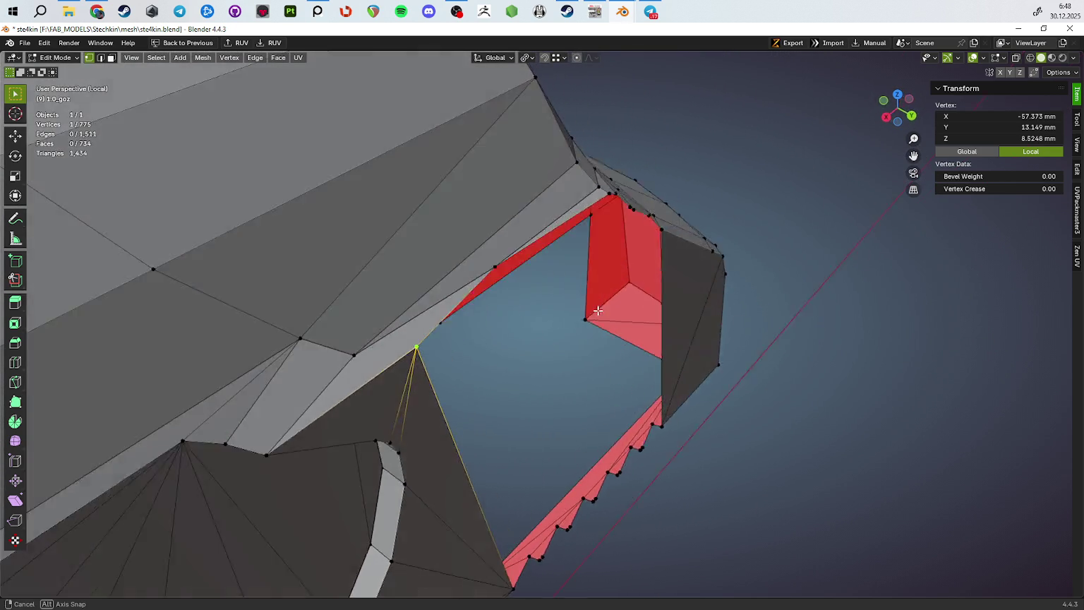
drag(643, 305, 496, 387)
click(509, 382)
click(517, 383)
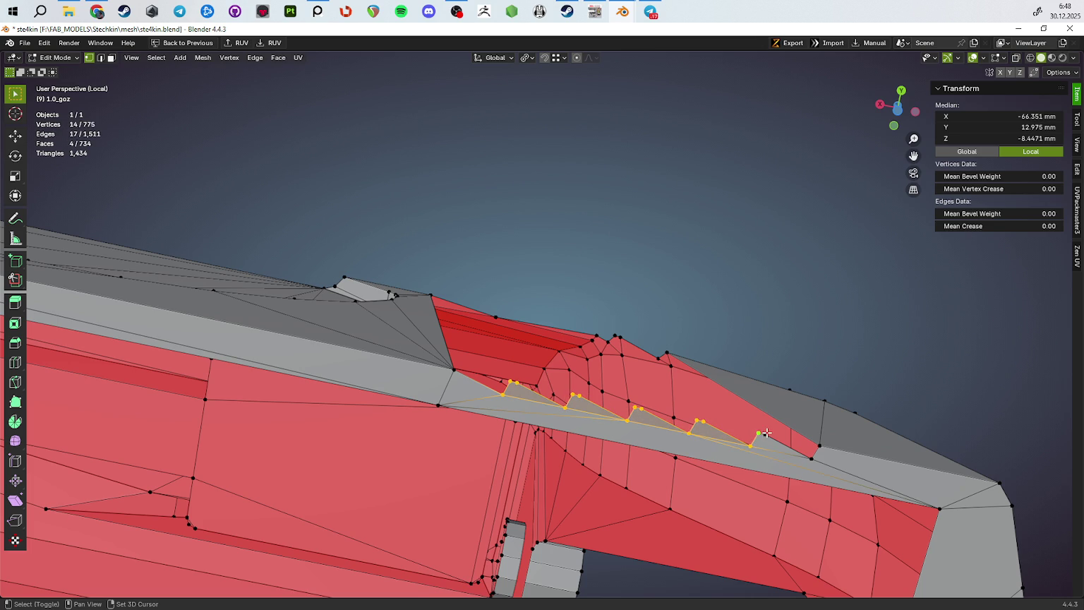
key(m)
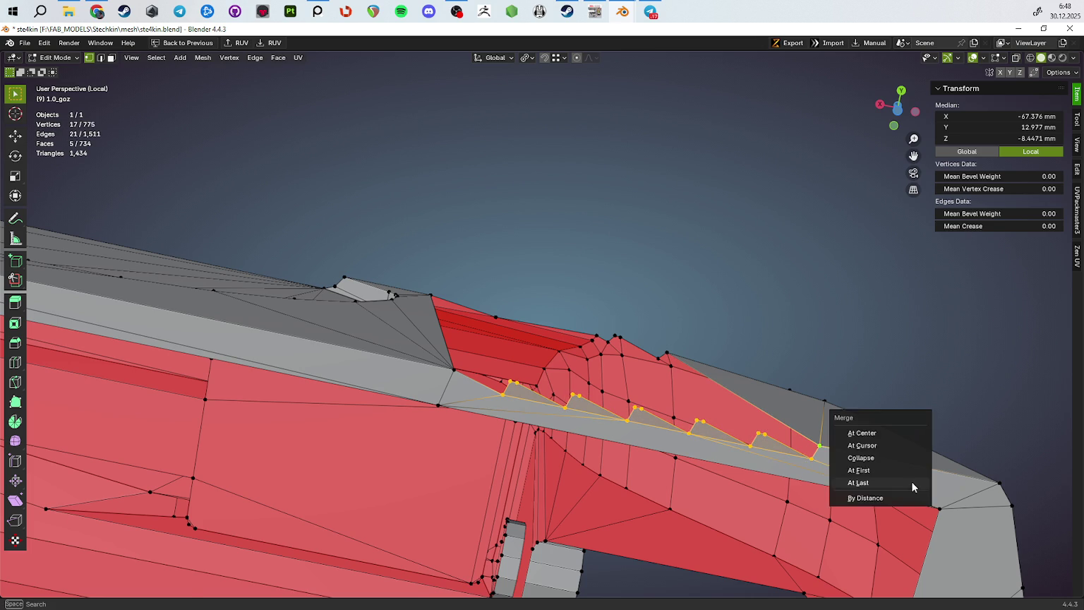
click(910, 482)
Select the opening's bottom edge in edge select mode
drag(911, 481, 551, 382)
key(2)
click(607, 464)
Extrude the bottom edge up along Z and move it over the gap
key(e)
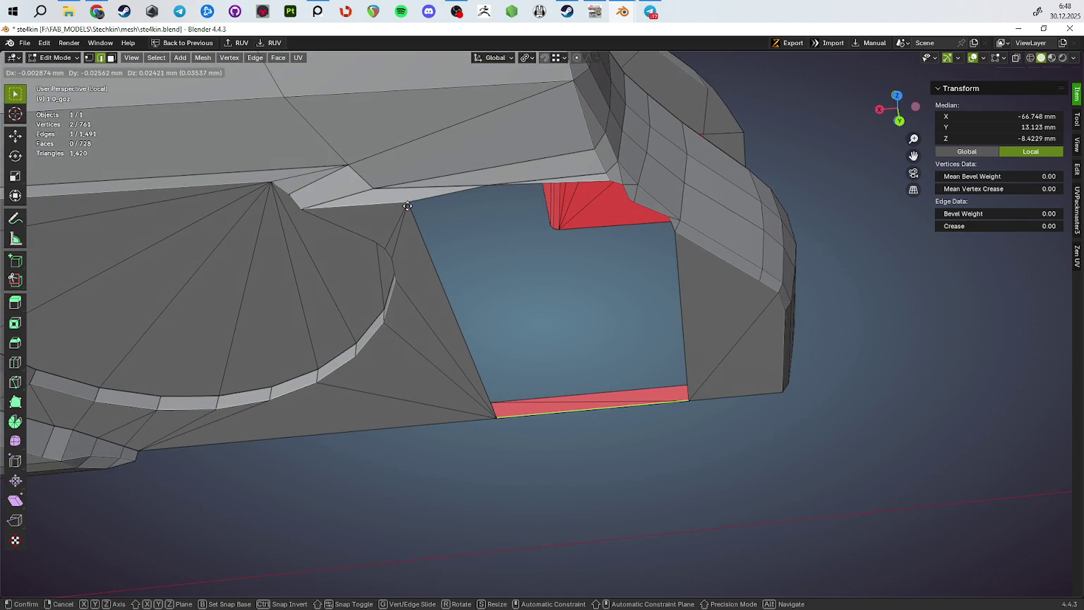
key(z)
click(407, 204)
drag(407, 205, 402, 229)
key(g)
right_click(402, 229)
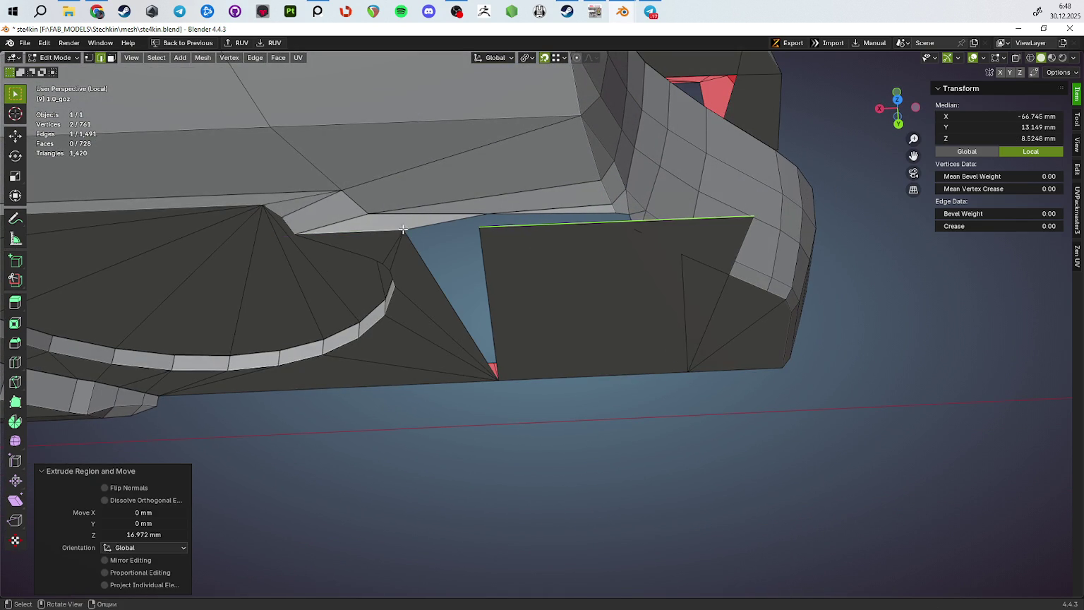
click(526, 62)
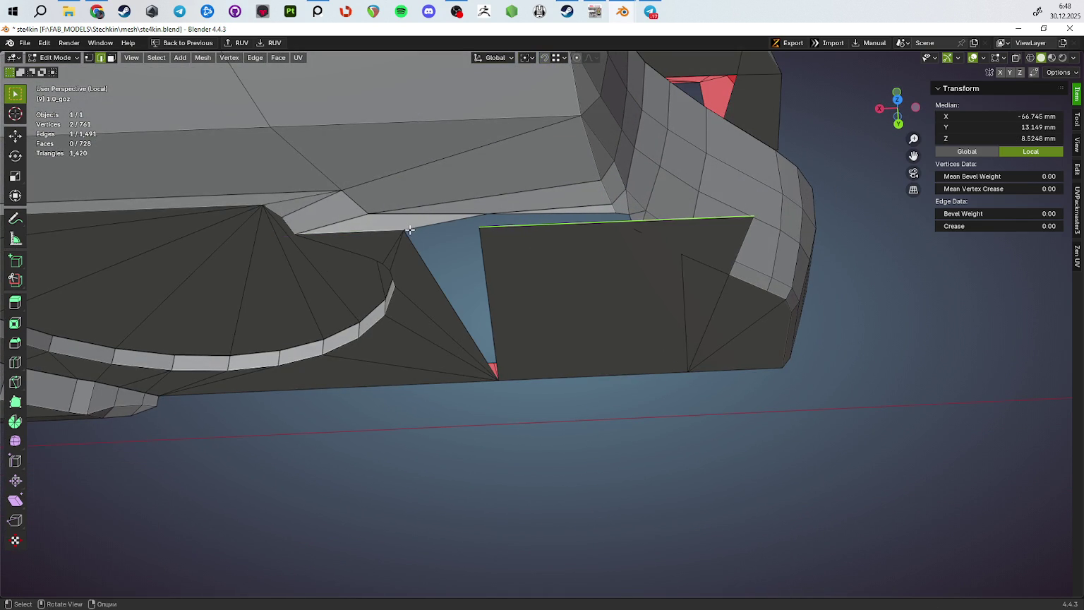
key(g)
click(408, 230)
drag(408, 231, 720, 229)
Shift the new face's corner vertex 2.61 mm along X
key(1)
scroll(up, 3)
scroll(up, 3)
scroll(down, 3)
click(724, 226)
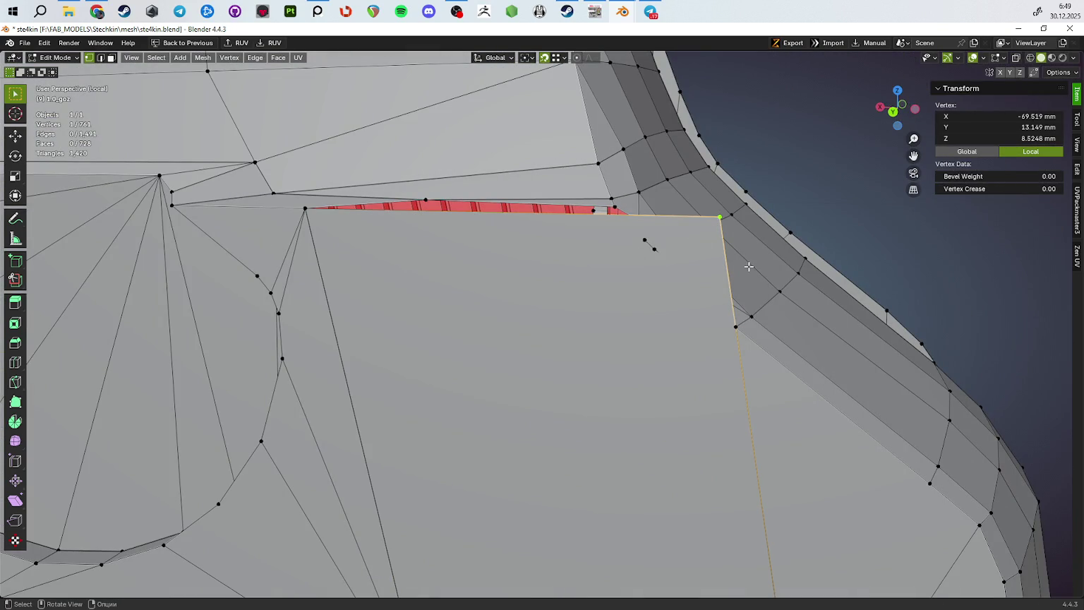
drag(749, 266, 738, 259)
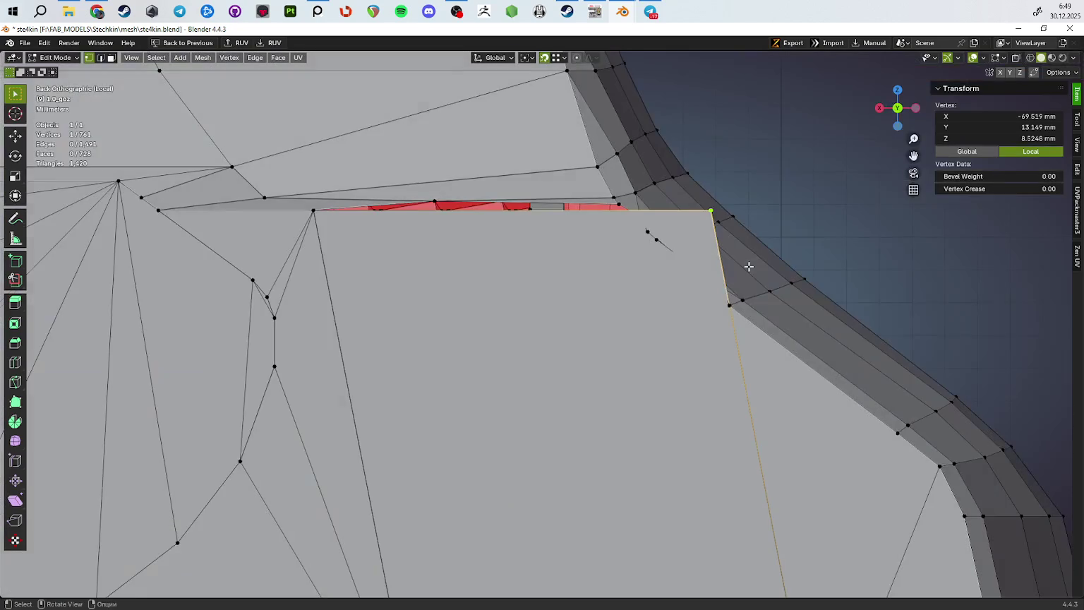
scroll(up, 3)
key(g)
key(x)
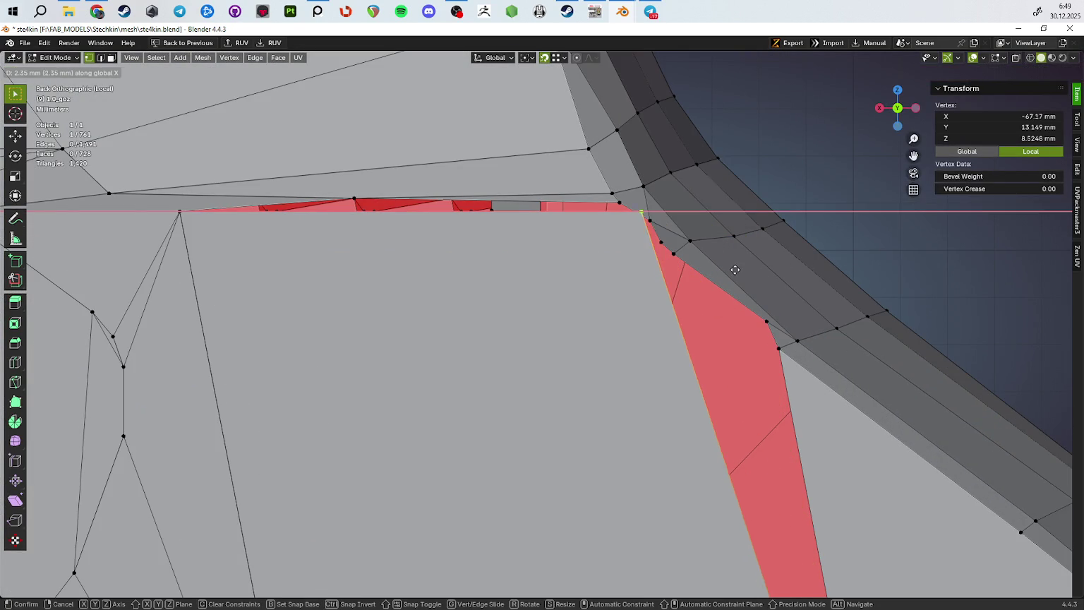
click(727, 268)
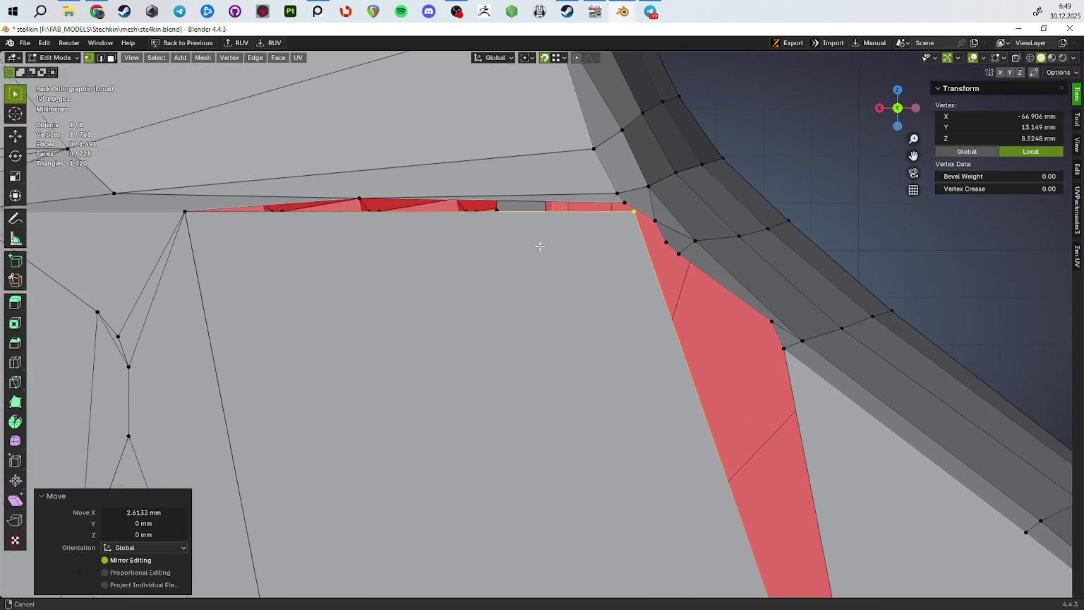
drag(726, 268, 488, 259)
Delete the thin sliver face and select the edge chain around the remaining gap
key(alt+a)
key(3)
click(533, 237)
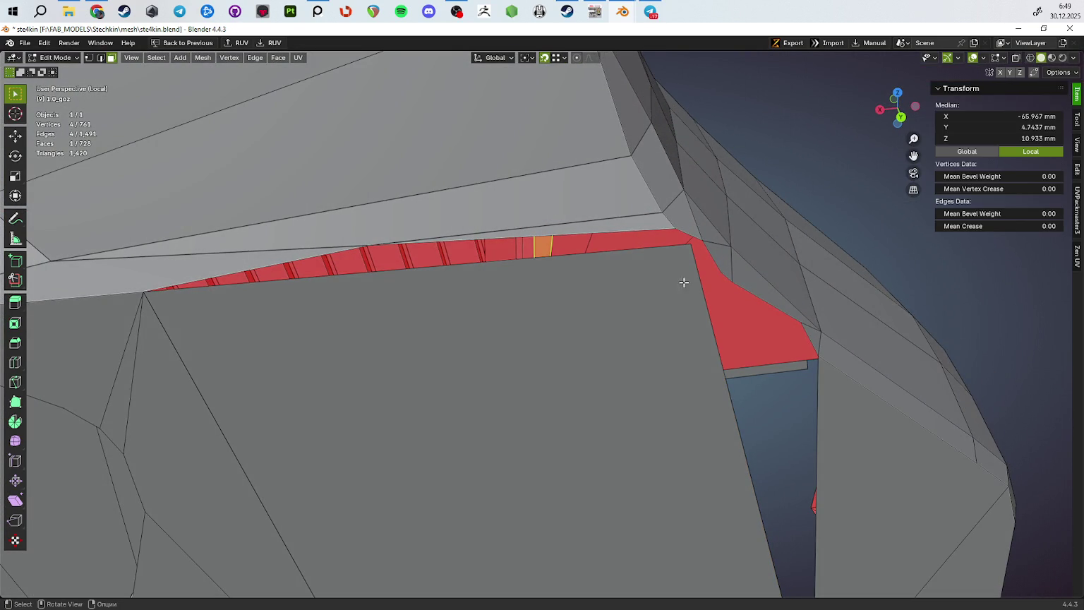
key(x)
click(735, 292)
drag(735, 292, 595, 297)
click(511, 300)
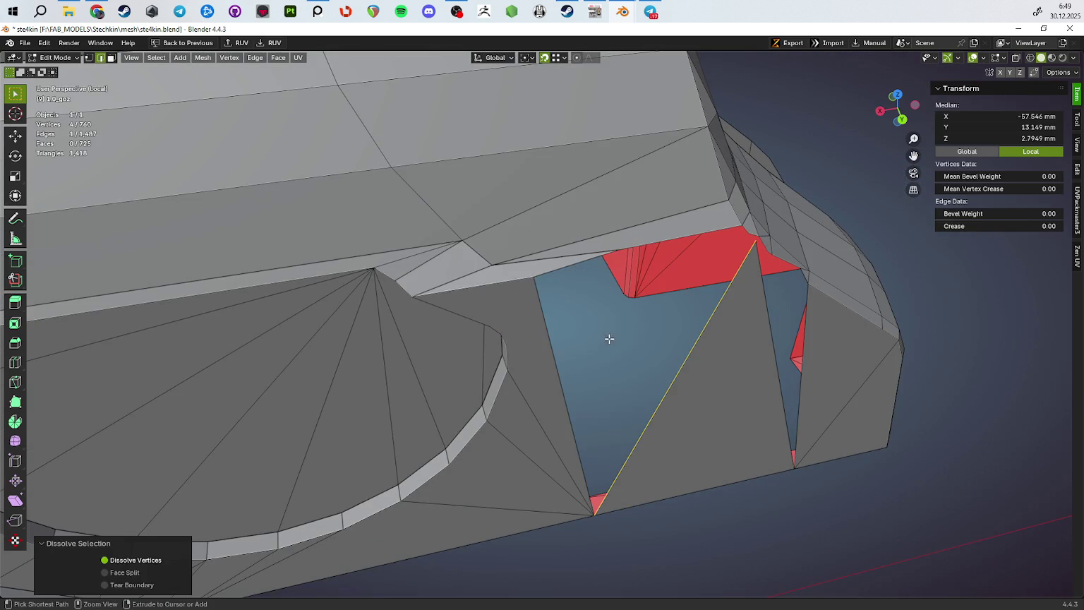
Fill the triangular gap beside the cut with a new face
key(f)
key(ctrl+z)
drag(624, 355, 576, 318)
scroll(up, 3)
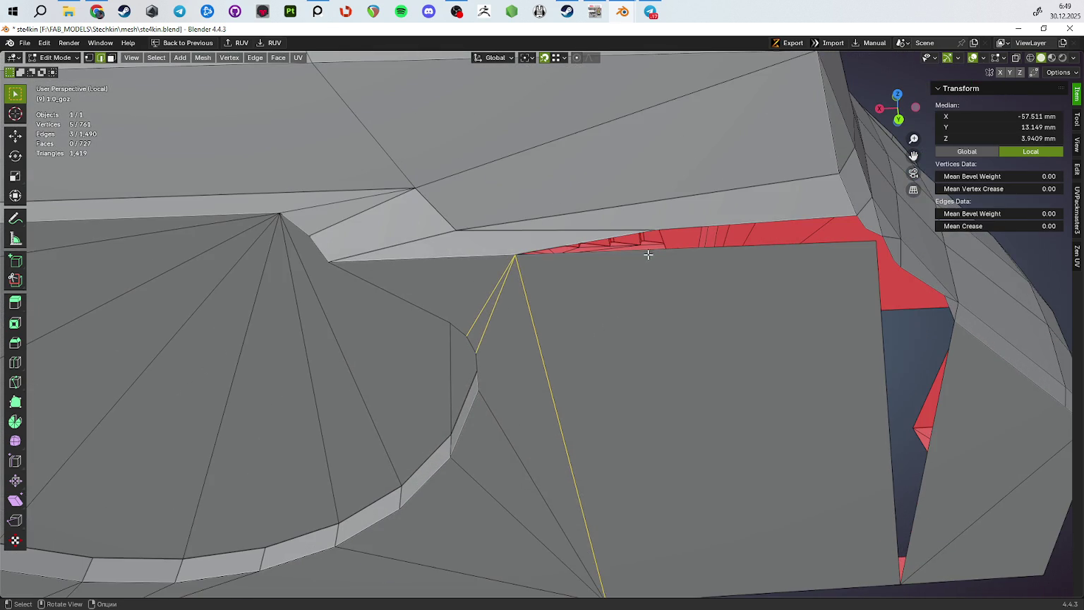
key(f)
drag(741, 257, 618, 278)
Merge overlapping vertices across the whole mesh by distance
click(555, 267)
key(Escape)
key(a)
key(m)
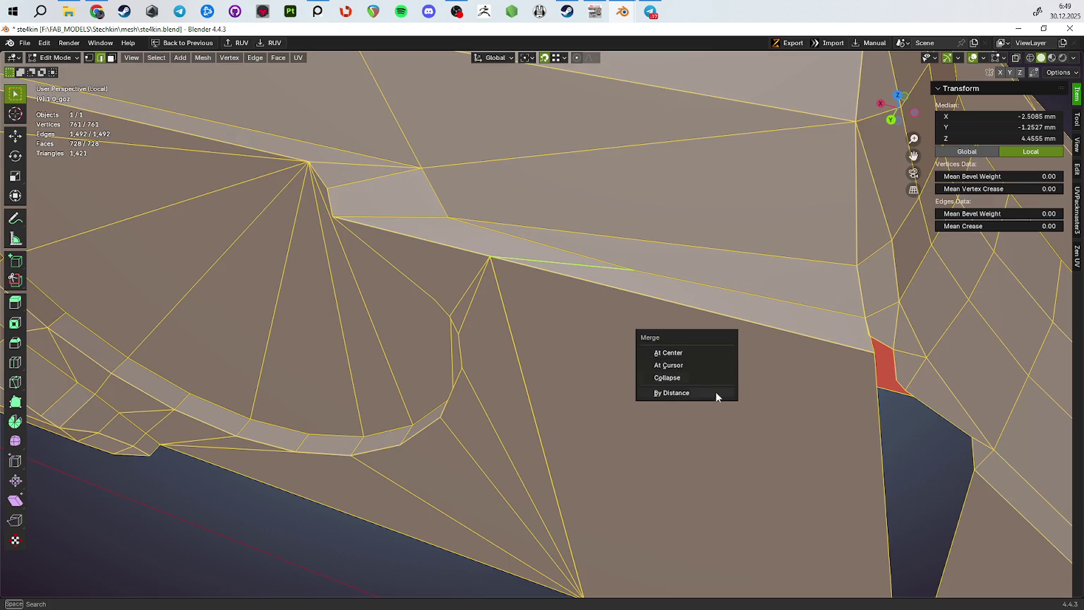
click(718, 392)
Slide an edge near the top of the cut along the surface
key(alt+a)
click(591, 293)
key(g)
key(g)
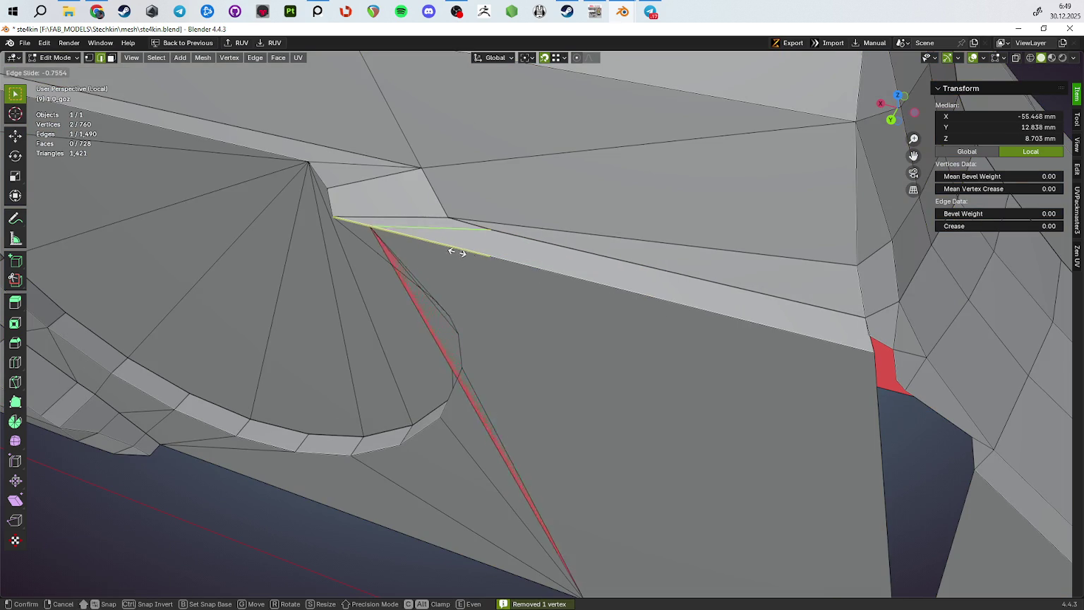
click(1034, 402)
drag(748, 411, 372, 286)
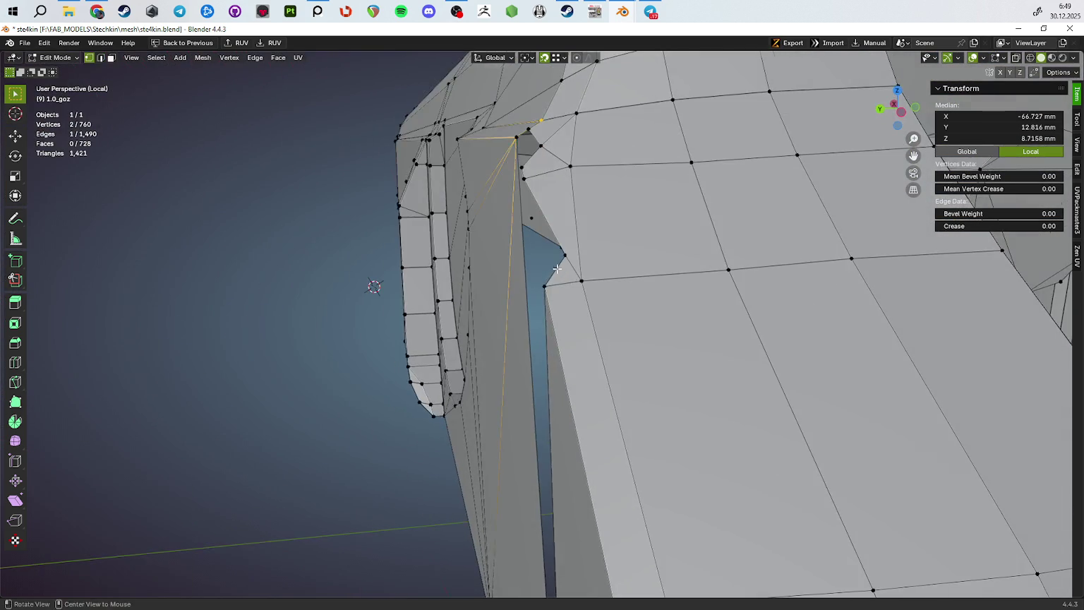
scroll(up, 3)
drag(700, 273, 770, 309)
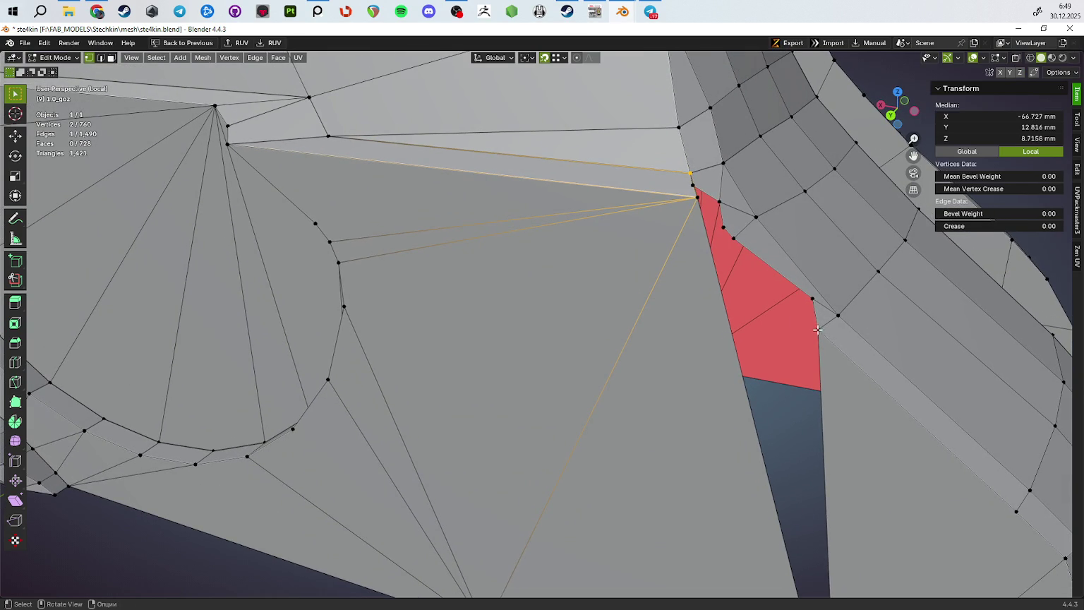
click(697, 198)
Subdivide the short edge near the red face into extra vertices
drag(852, 362, 670, 318)
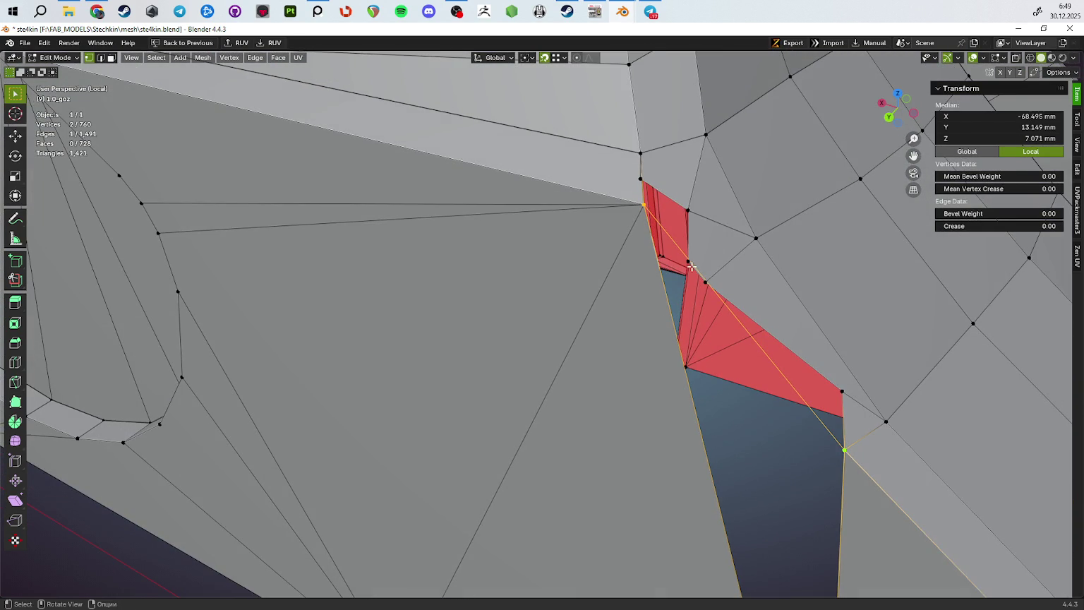
drag(690, 262, 712, 357)
key(2)
click(707, 368)
right_click(708, 367)
click(724, 384)
key(ctrl+z)
key(ctrl+shift+z)
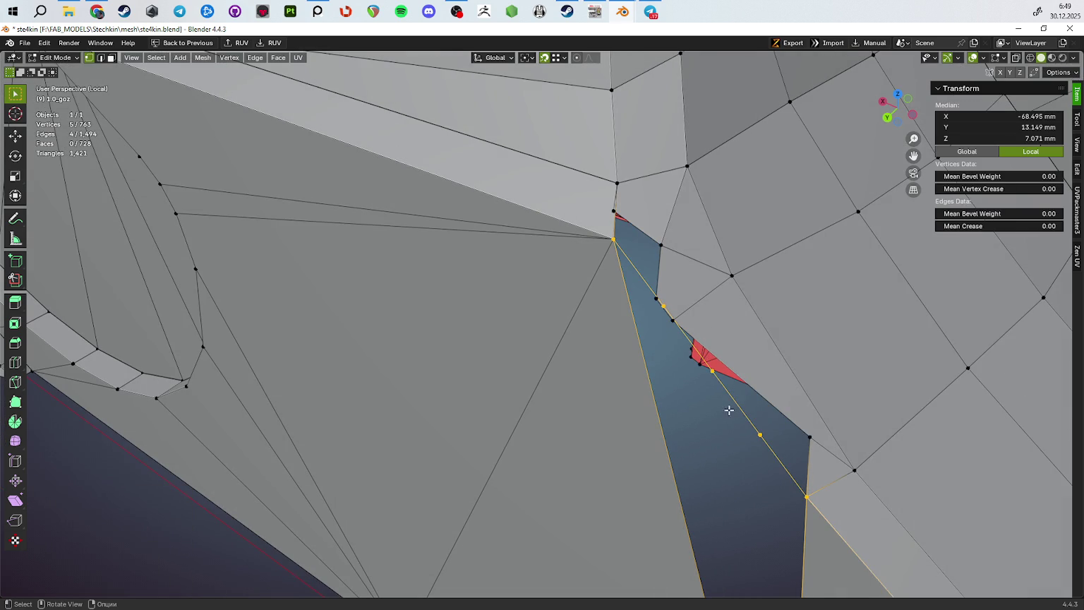
Merge the split-edge vertices and the stray vertices into a target vertex with Merge At Last
drag(672, 342, 674, 332)
click(675, 323)
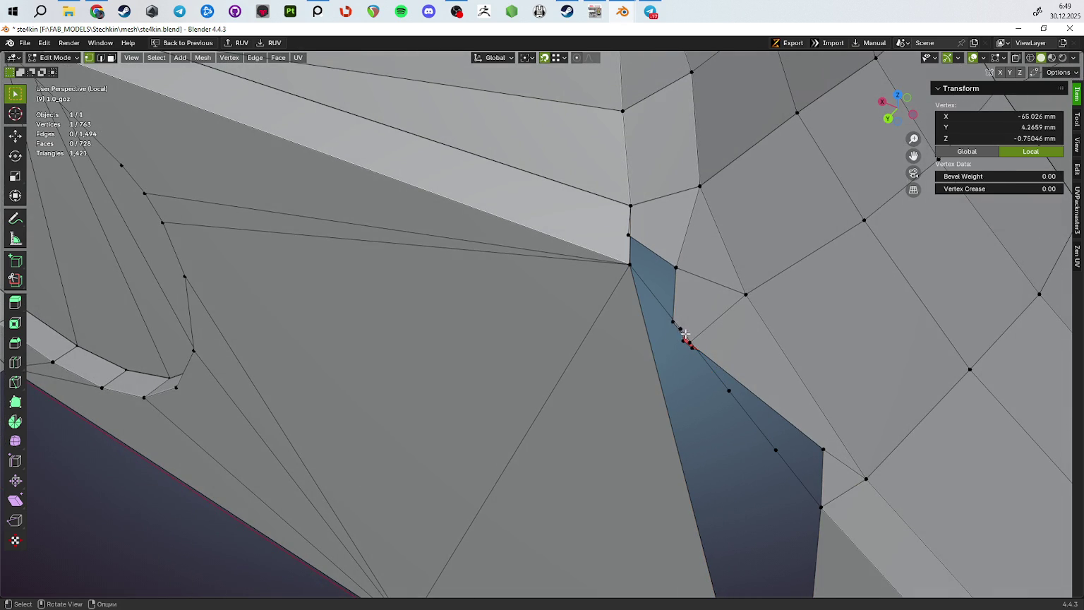
key(m)
click(786, 367)
click(776, 450)
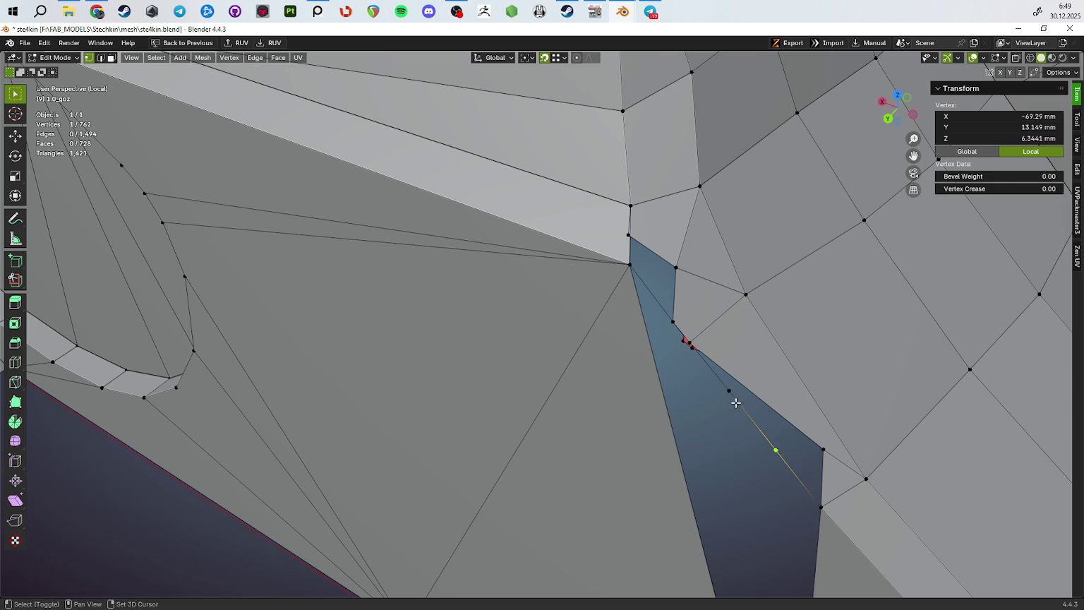
click(729, 390)
click(690, 344)
key(m)
click(801, 440)
Move the corner vertex upward and merge it into the last selected vertex
drag(785, 424, 641, 333)
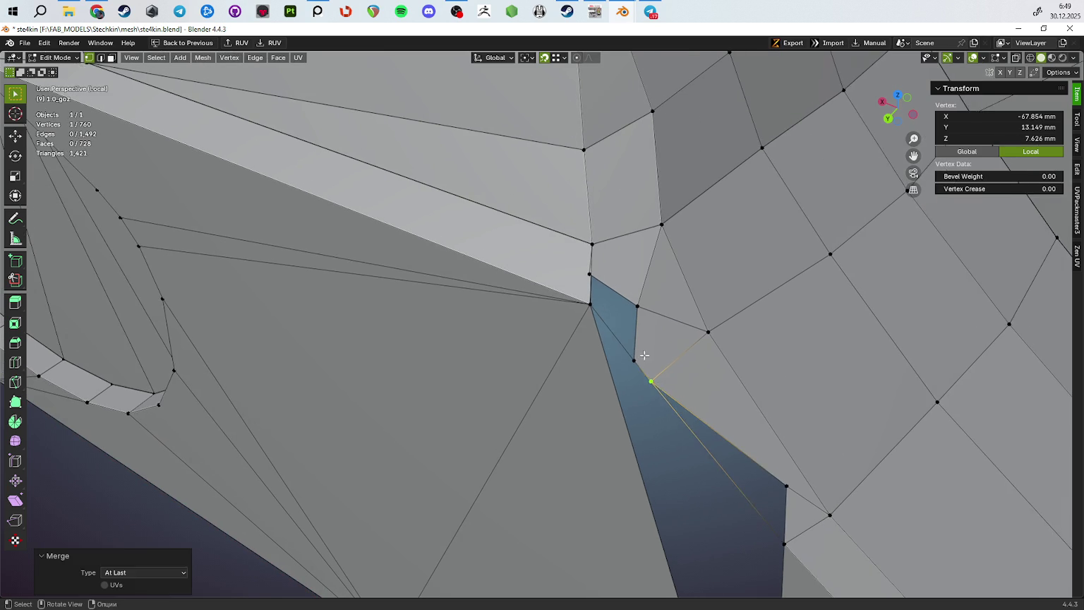
click(642, 333)
key(2)
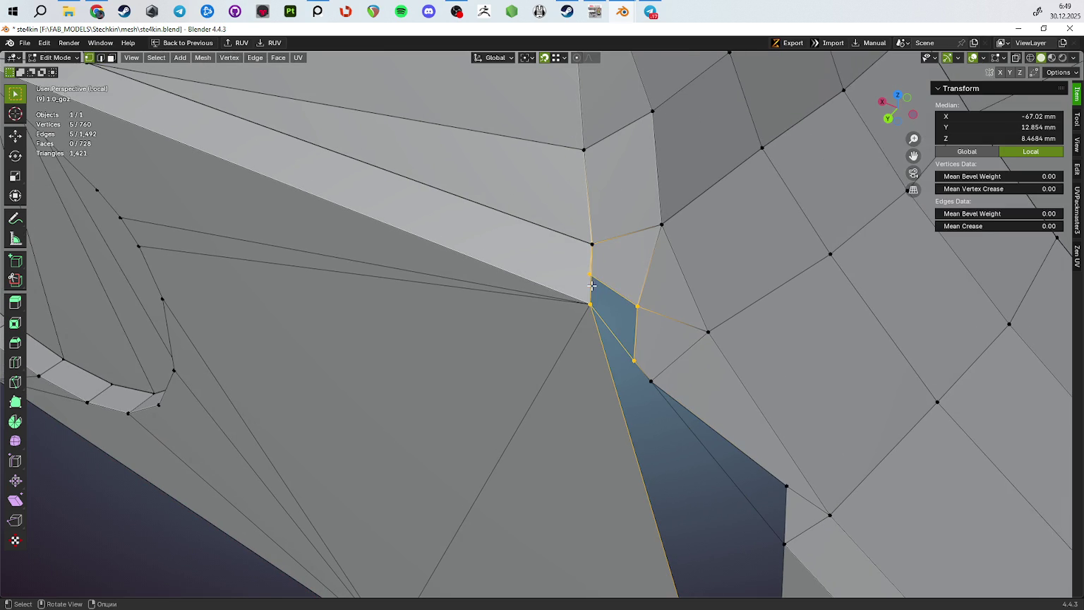
drag(586, 273, 644, 323)
click(619, 351)
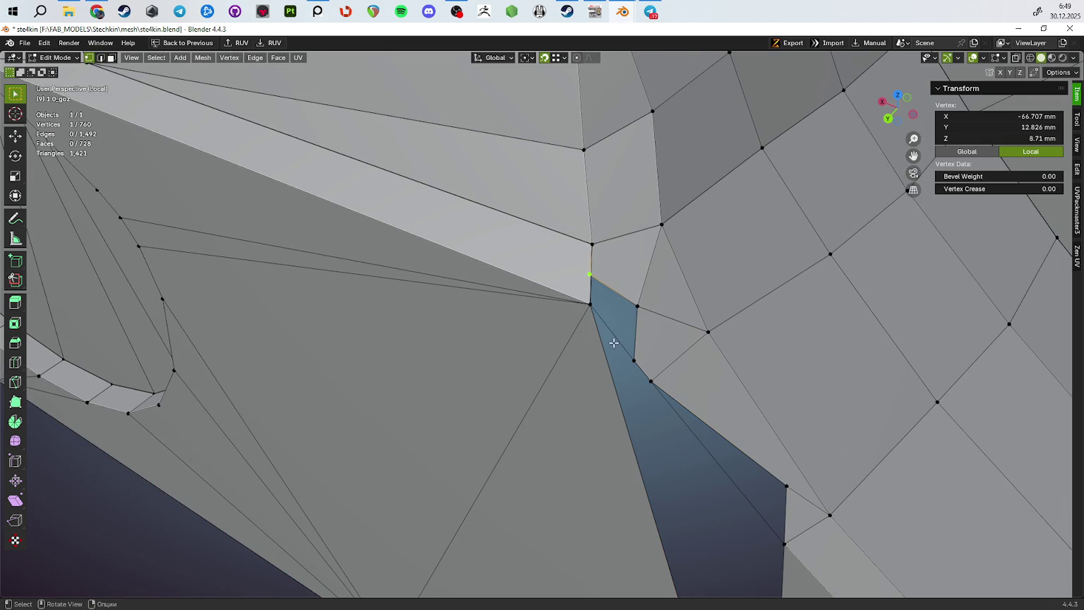
key(alt+m)
click(714, 394)
key(2)
click(623, 322)
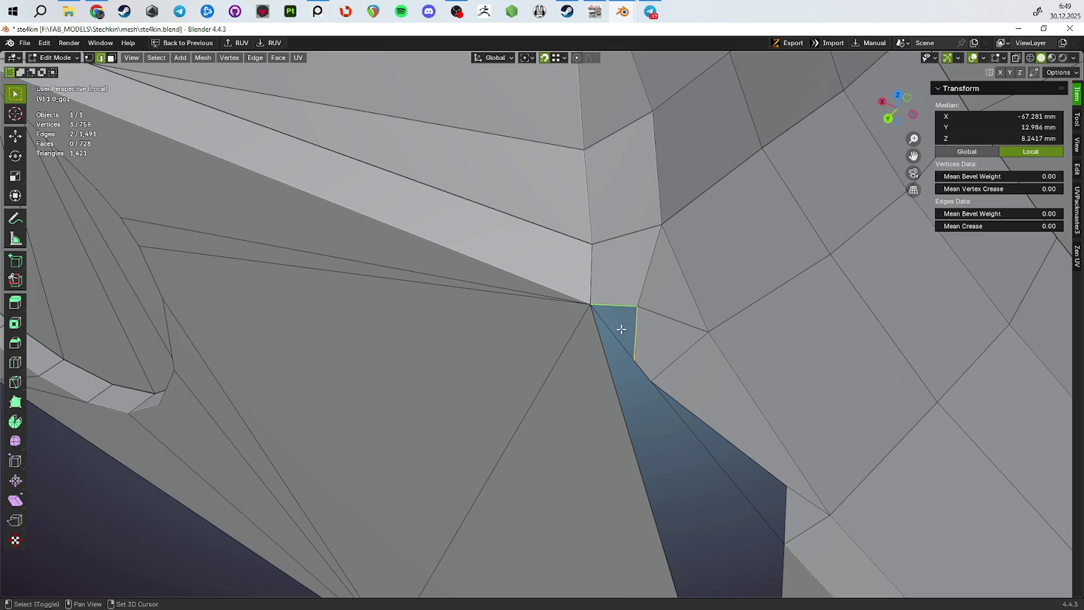
Vertex-slide a vertex down to the end of its edge
drag(676, 393, 581, 324)
key(shift+v)
click(565, 347)
key(g)
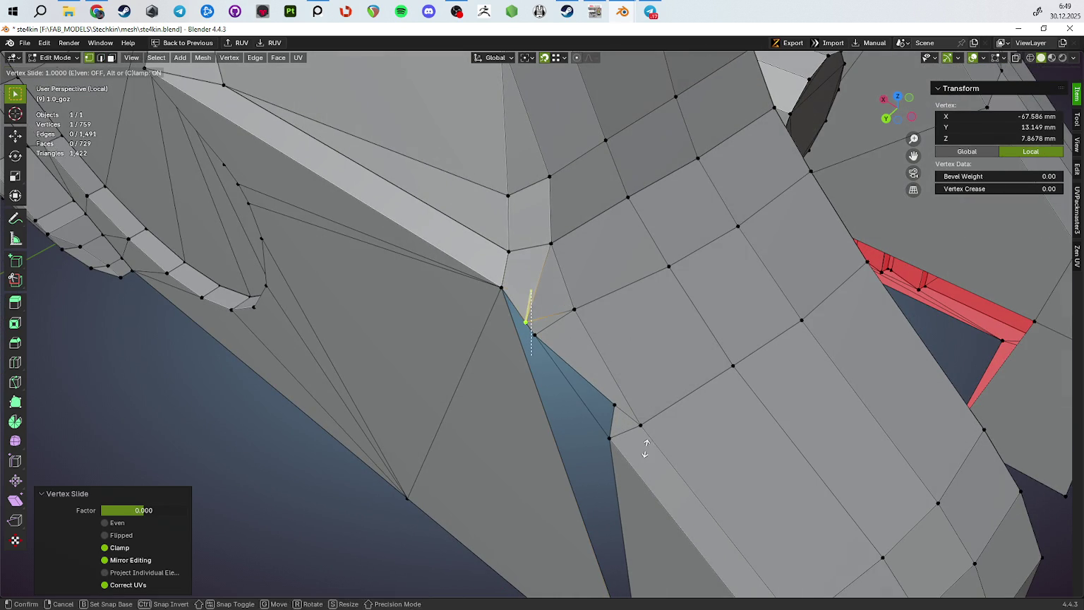
drag(644, 423, 614, 381)
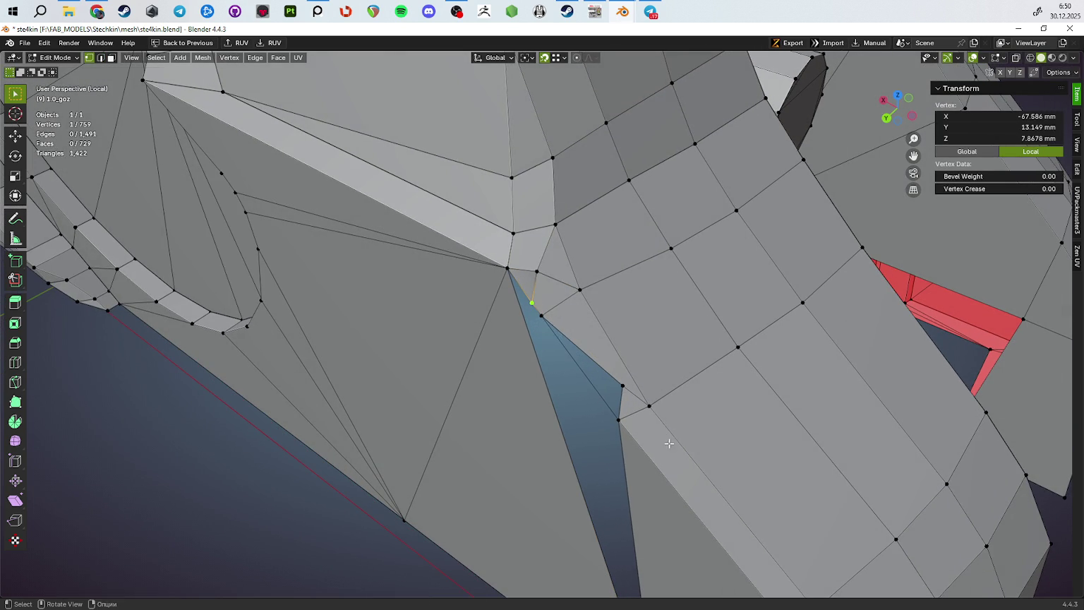
click(614, 407)
Dissolve the leftover edges running to the slid vertex
key(2)
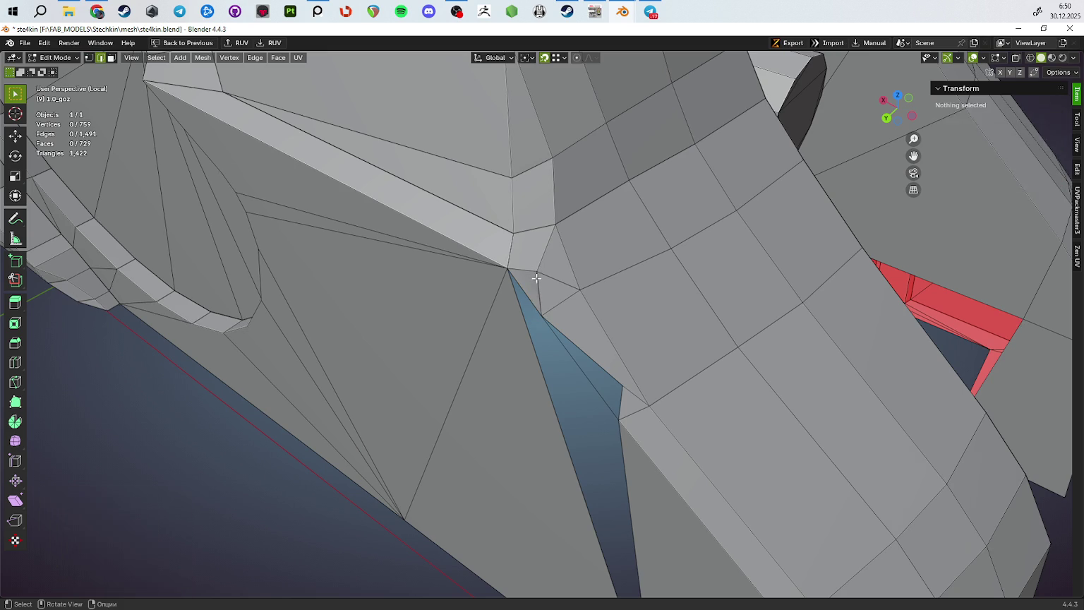
click(548, 301)
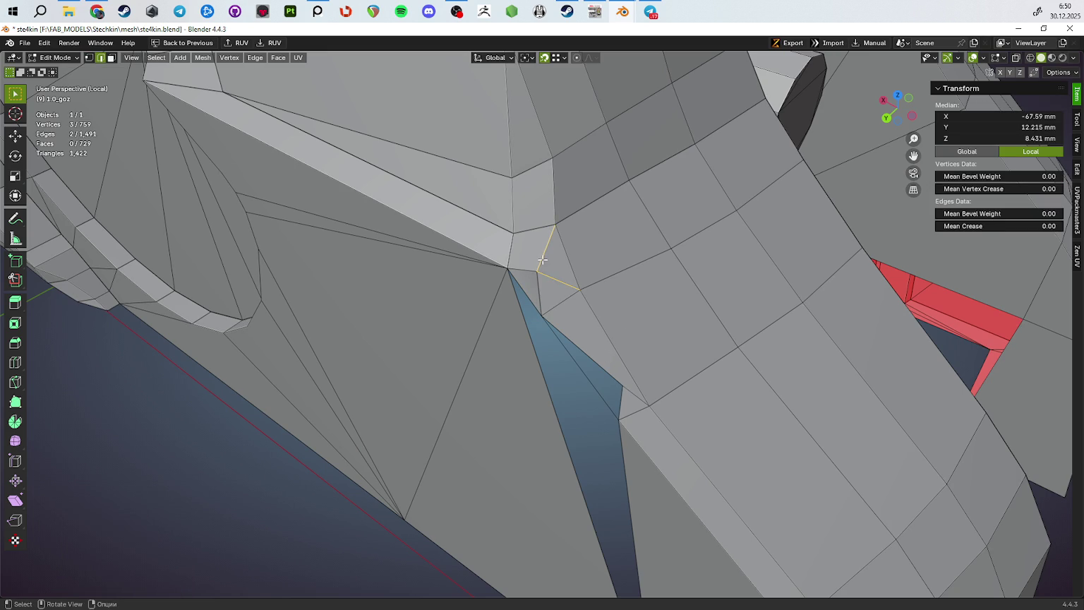
key(ctrl+x)
key(1)
drag(614, 352, 546, 282)
key(2)
click(521, 275)
key(ctrl+x)
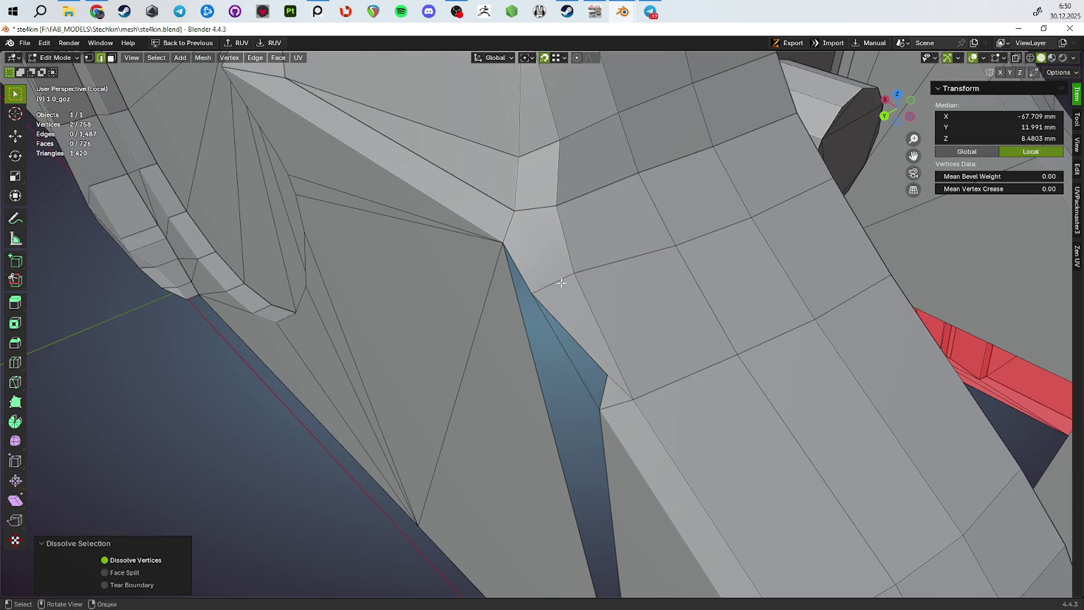
key(1)
click(547, 283)
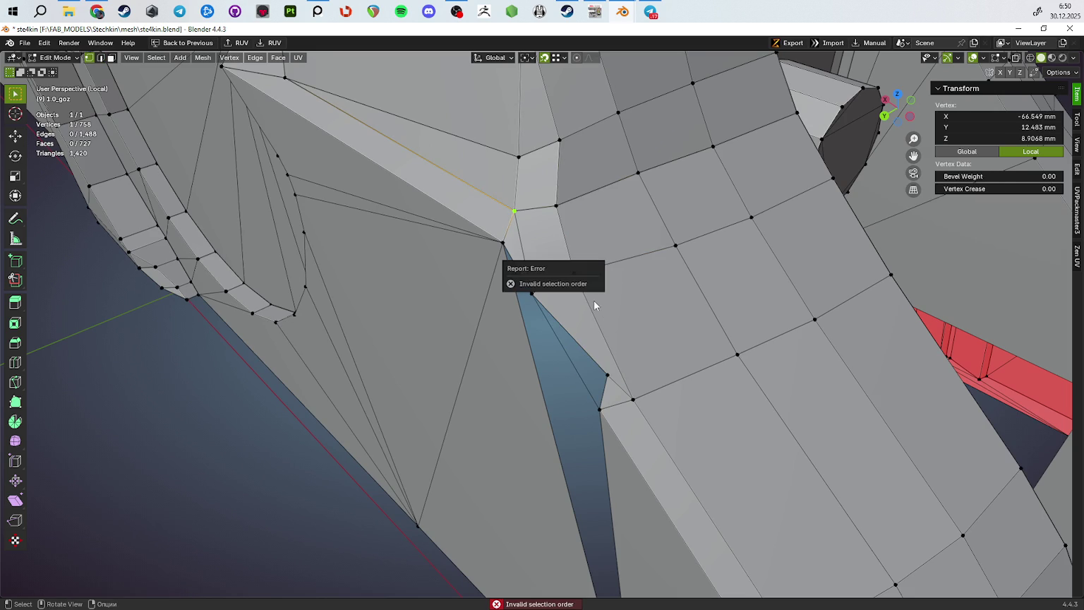
Merge duplicate vertices across the whole mesh by distance again
drag(597, 283, 594, 297)
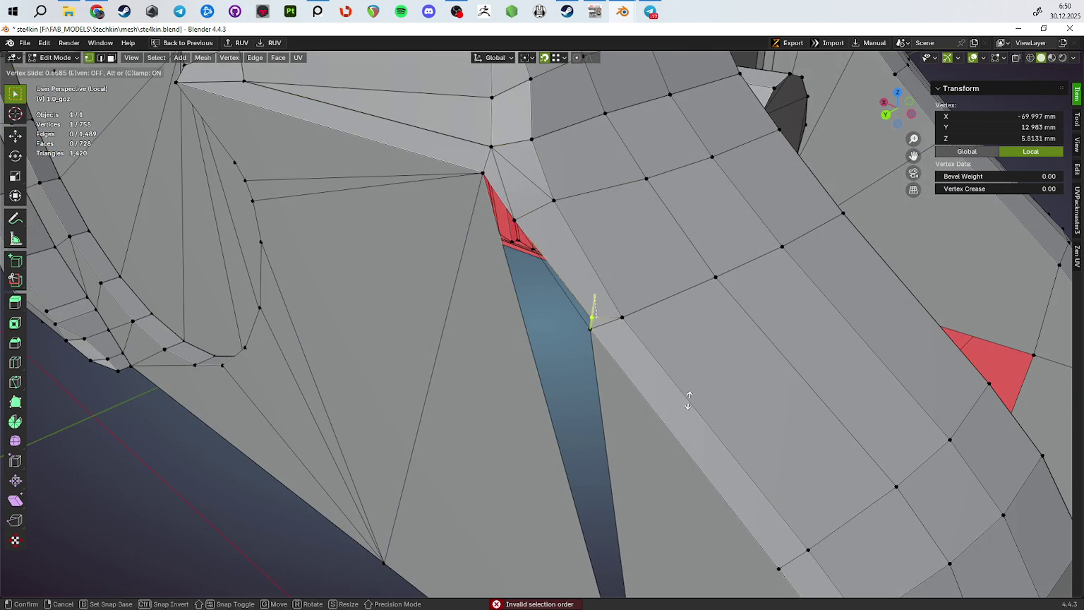
key(a)
key(m)
click(685, 471)
Fill the remaining hole in the cut with a new face
drag(684, 471, 536, 219)
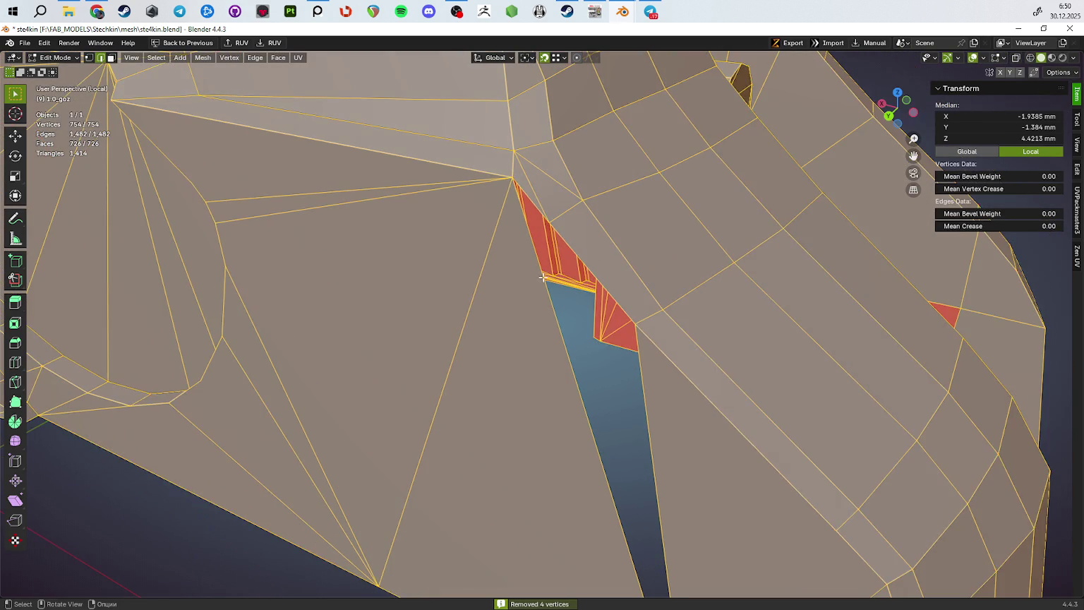
key(2)
click(527, 205)
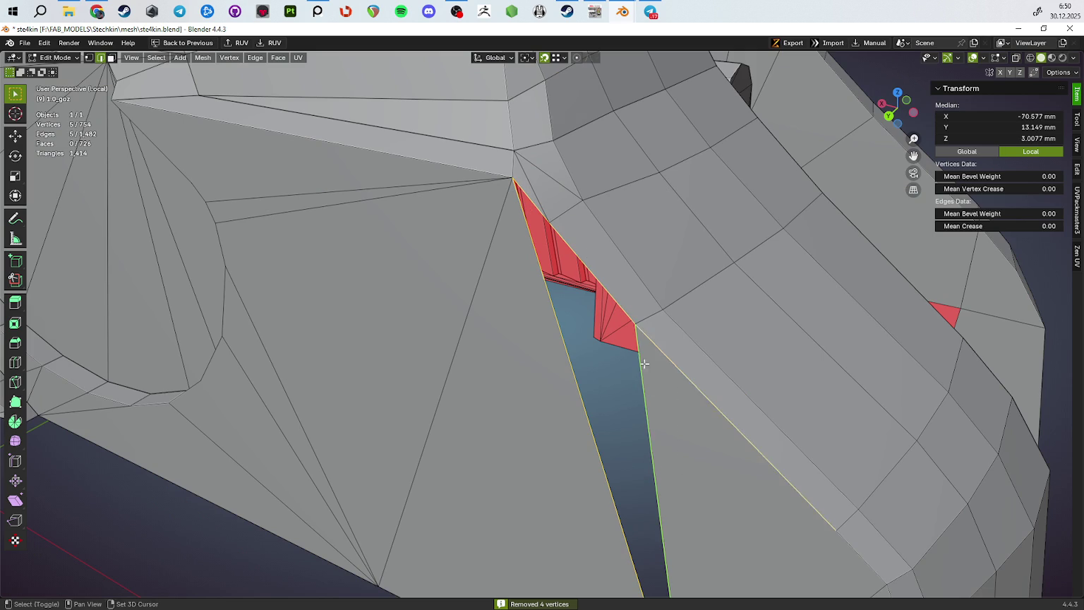
scroll(down, 3)
scroll(down, 3)
key(f)
scroll(up, 3)
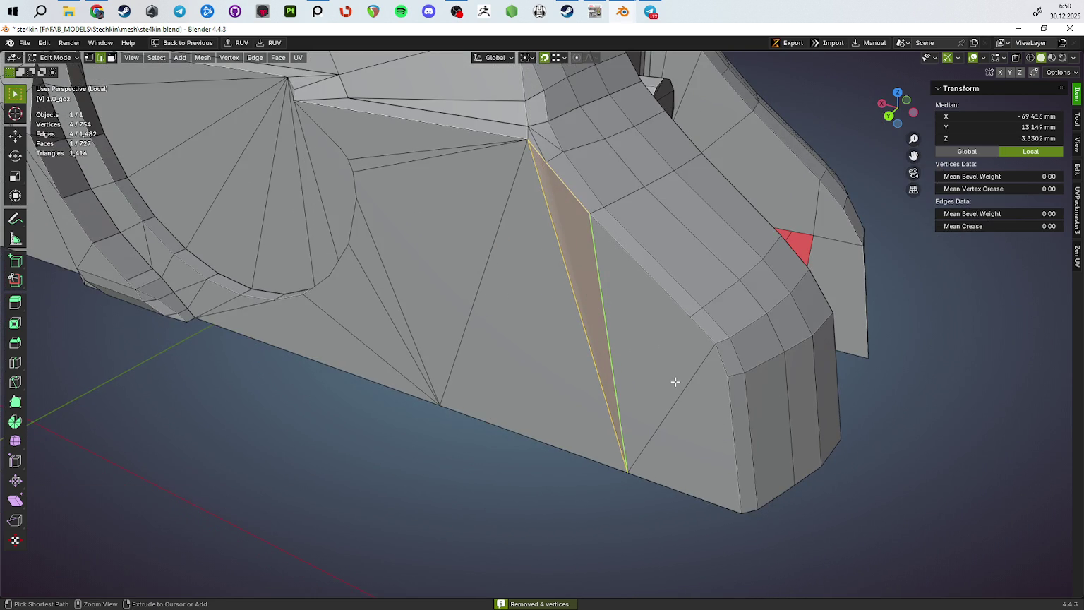
drag(676, 381, 690, 398)
Reset the vectors of all the mesh's normals
key(Tab)
key(Tab)
key(a)
key(alt+n)
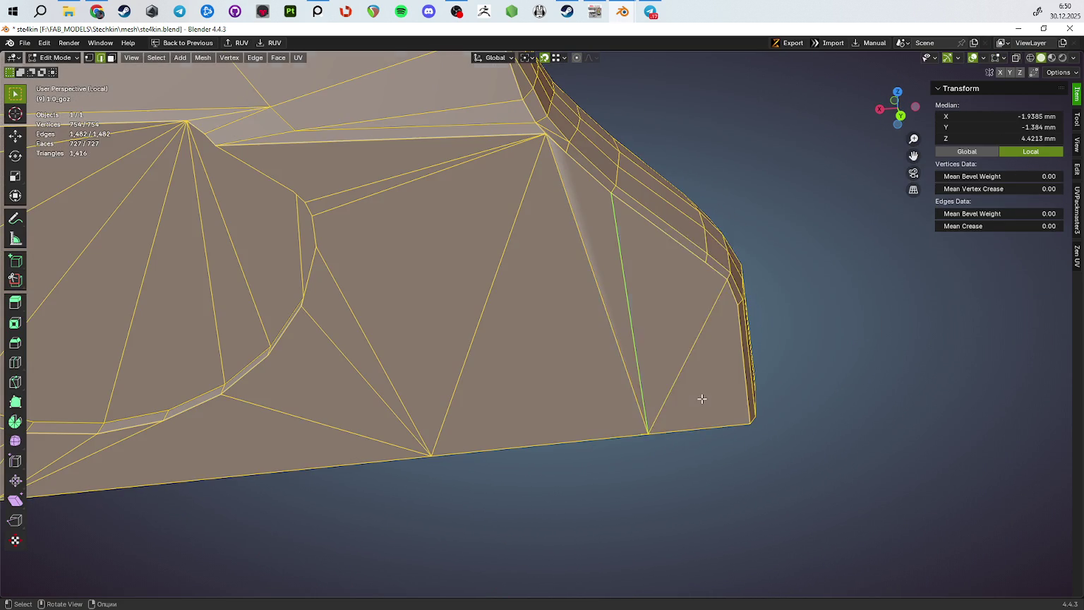
click(702, 402)
Switch between Object and Edit Mode to check the shading around the cut
key(Tab)
drag(730, 497, 645, 242)
key(Tab)
scroll(up, 3)
drag(653, 333, 548, 268)
key(Tab)
drag(726, 282, 576, 322)
scroll(up, 3)
key(Tab)
Orbit and zoom around the curved cut, then look along the bar from its forked end
drag(477, 352, 573, 318)
scroll(down, 3)
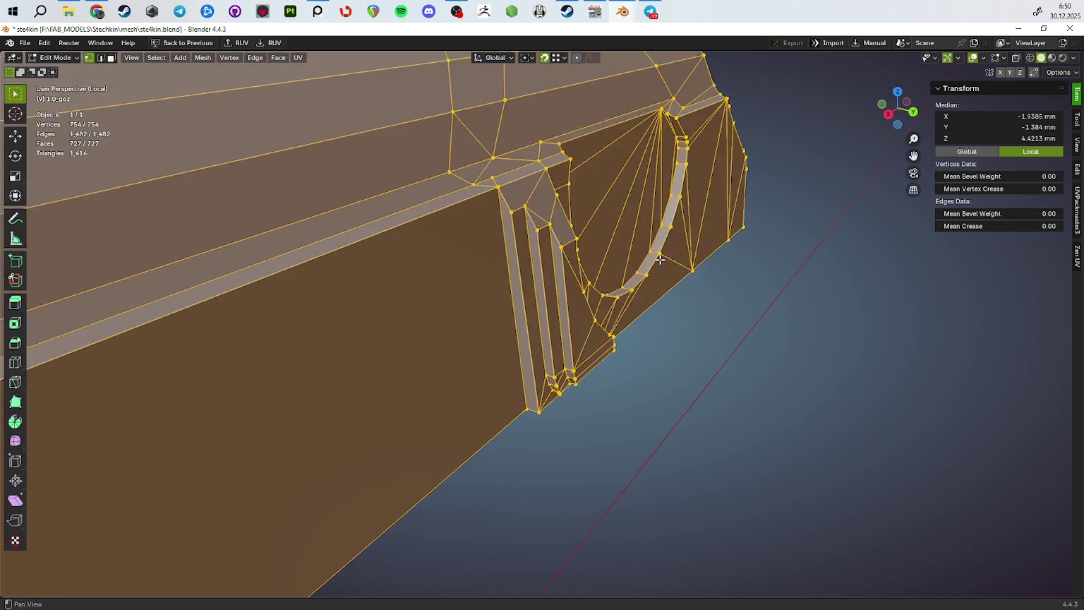
scroll(down, 3)
scroll(down, 3)
drag(595, 312, 564, 288)
scroll(up, 3)
scroll(down, 3)
drag(716, 320, 513, 472)
scroll(up, 3)
Deselect all, start circle select, and orbit to a low side view of the ribbed bar
key(alt+a)
key(c)
drag(668, 450, 560, 380)
scroll(up, 3)
scroll(down, 3)
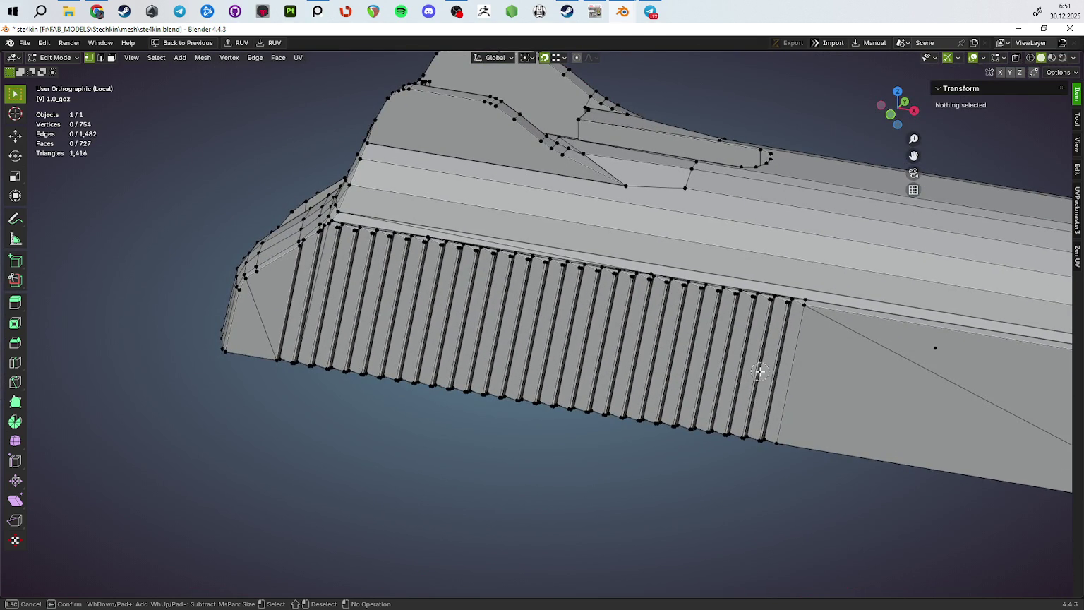
Circle-select the ribbed serration faces in face mode, leaving out the large triangular face
key(3)
key(c)
drag(798, 380, 703, 368)
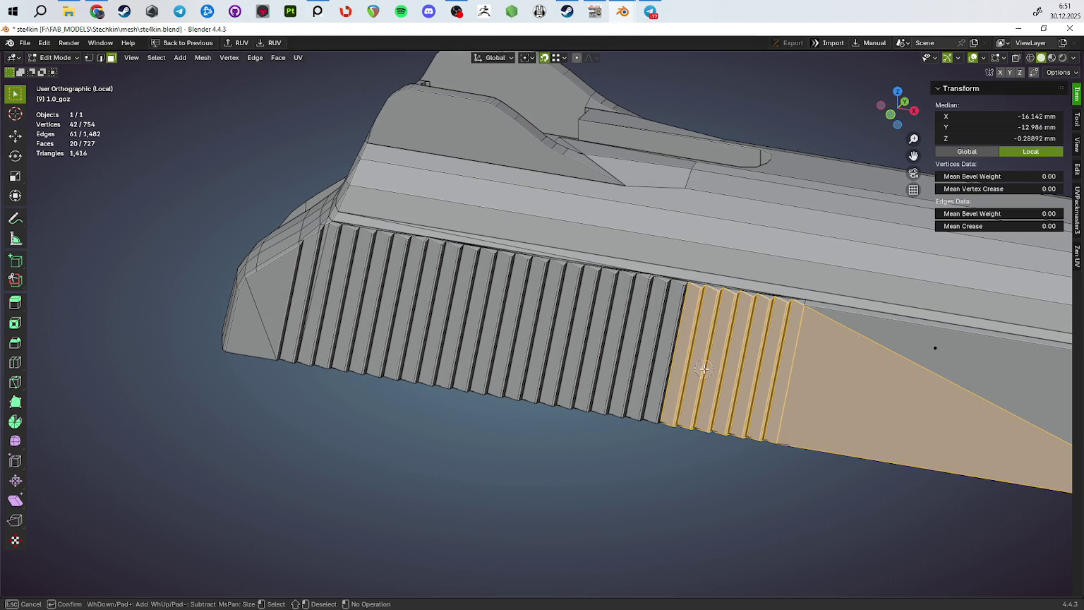
key(c)
middle_click(832, 377)
drag(779, 359, 470, 327)
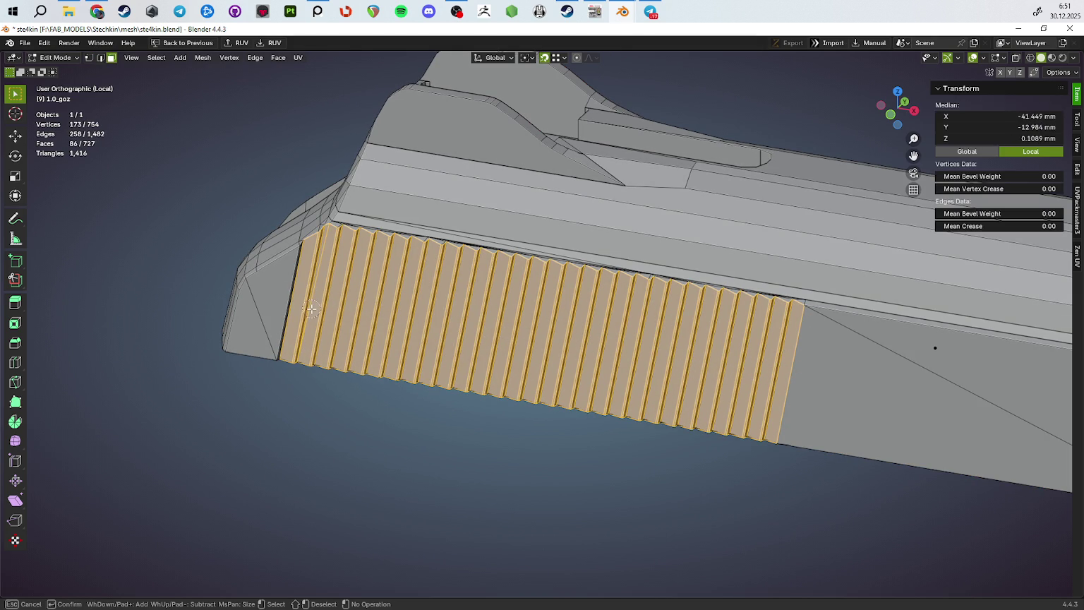
Exit Local view to show the whole pistol and orbit down onto the grip panel
drag(372, 297, 661, 325)
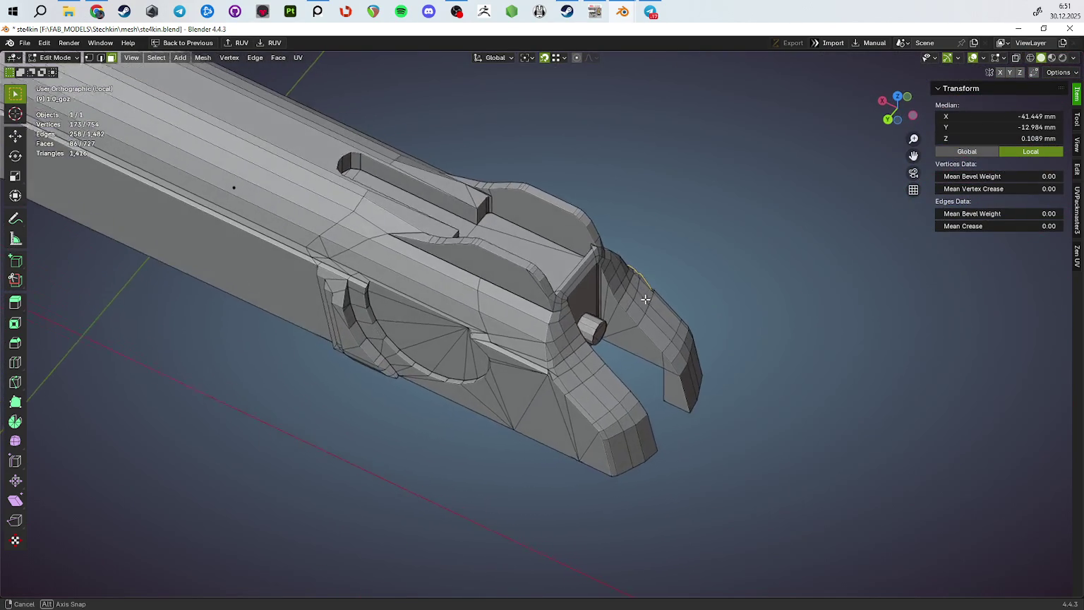
drag(594, 298, 552, 382)
key(KP_Divide)
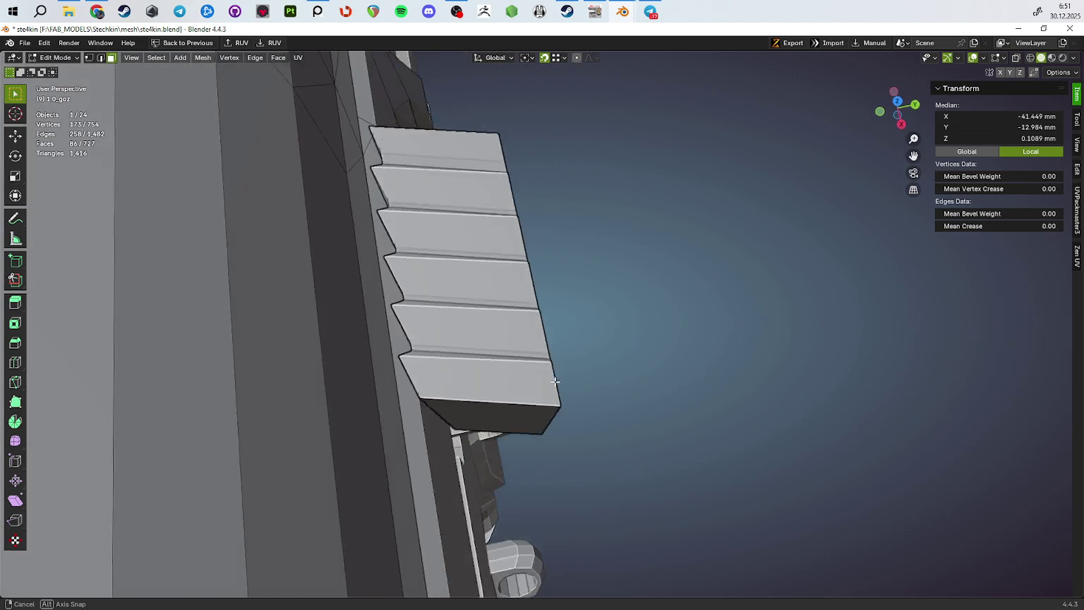
drag(552, 383, 544, 412)
scroll(up, 3)
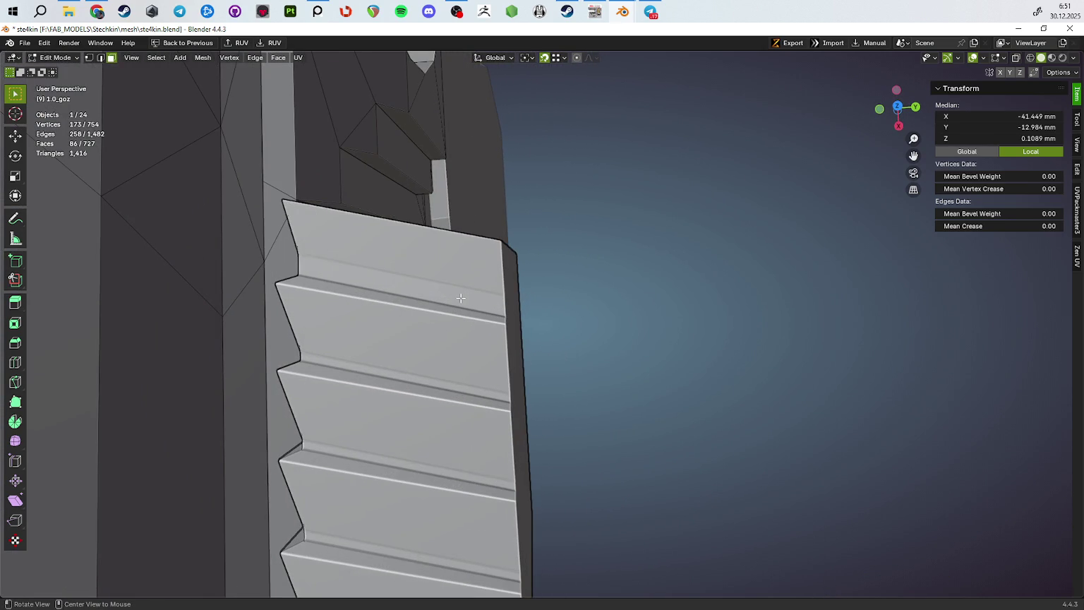
drag(482, 247, 610, 401)
Select the 1.0bool4_goz ribbed blocks and enter Edit Mode in face select
click(515, 303)
click(538, 261)
key(Tab)
click(543, 272)
key(Tab)
key(1)
scroll(down, 3)
scroll(down, 3)
key(Tab)
key(Tab)
key(3)
Select a face path across the ribs and extrude it
scroll(up, 3)
drag(440, 291, 423, 283)
key(c)
click(423, 283)
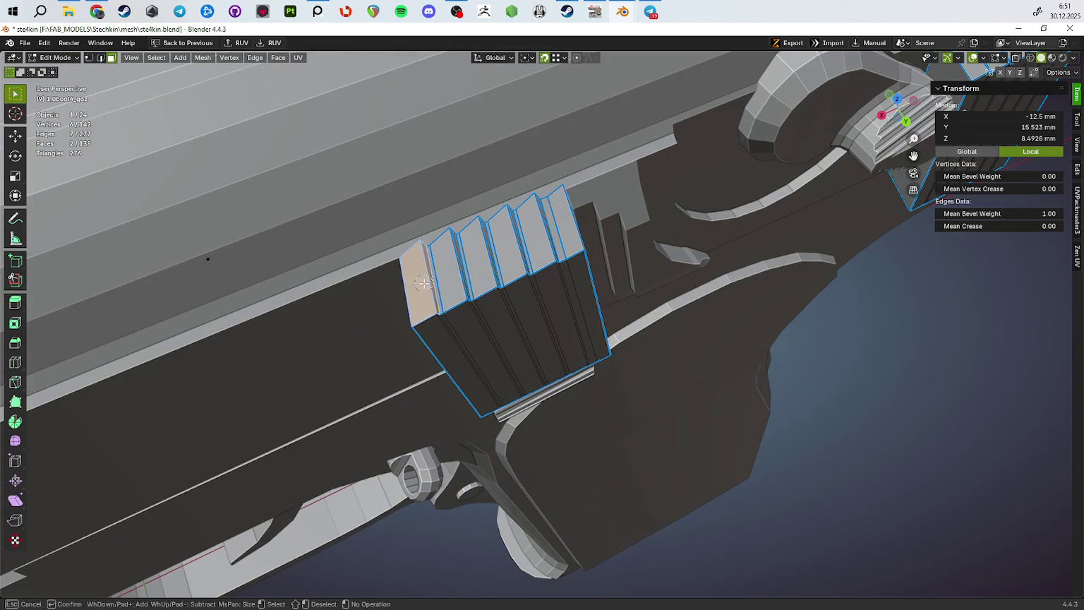
click(566, 236)
drag(578, 266, 459, 331)
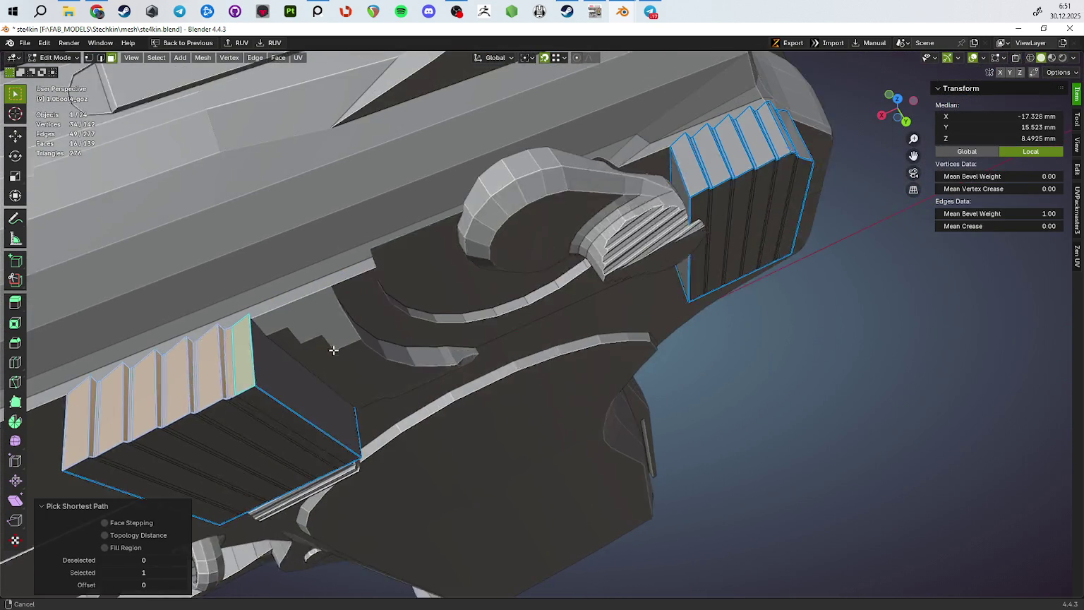
drag(432, 389, 695, 367)
key(e)
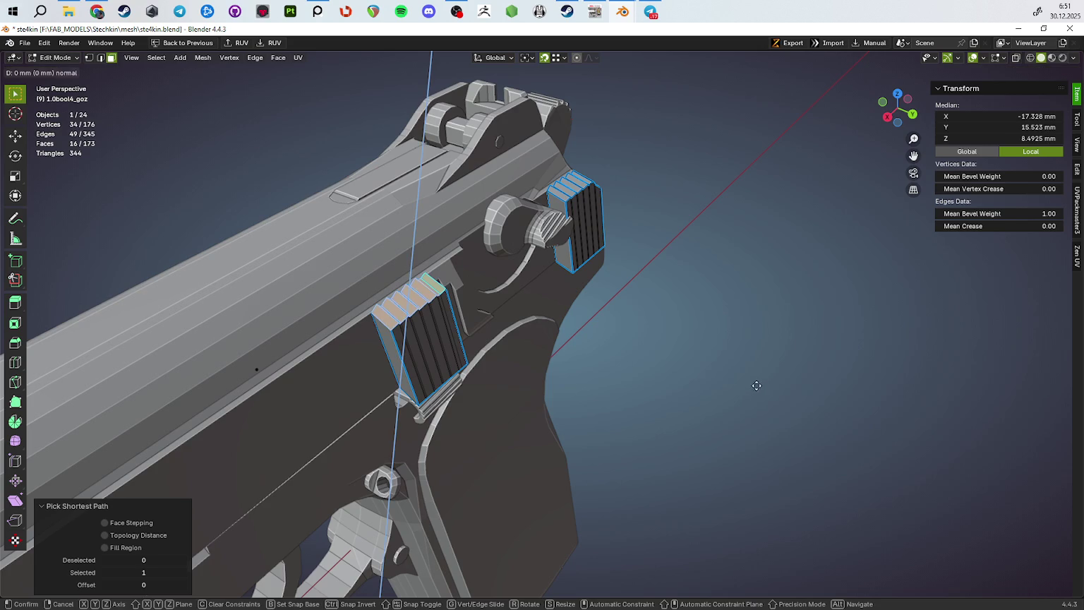
click(745, 327)
drag(685, 351, 635, 363)
key(Tab)
key(Tab)
key(Tab)
key(Tab)
key(Tab)
key(Tab)
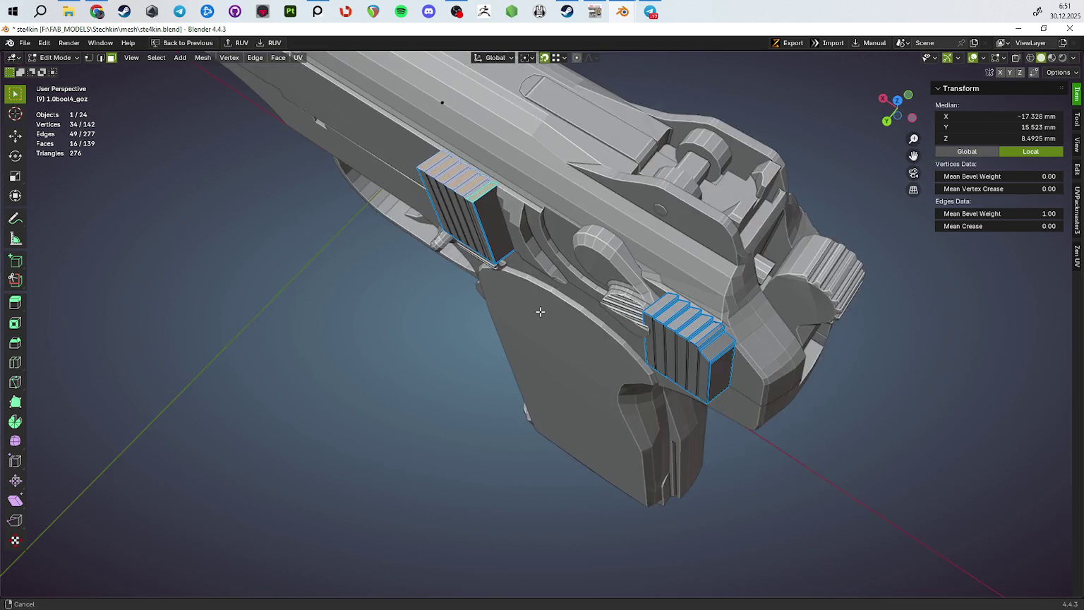
Cancel the accidental move of the rib faces and look over the slide top
scroll(up, 3)
right_click(717, 438)
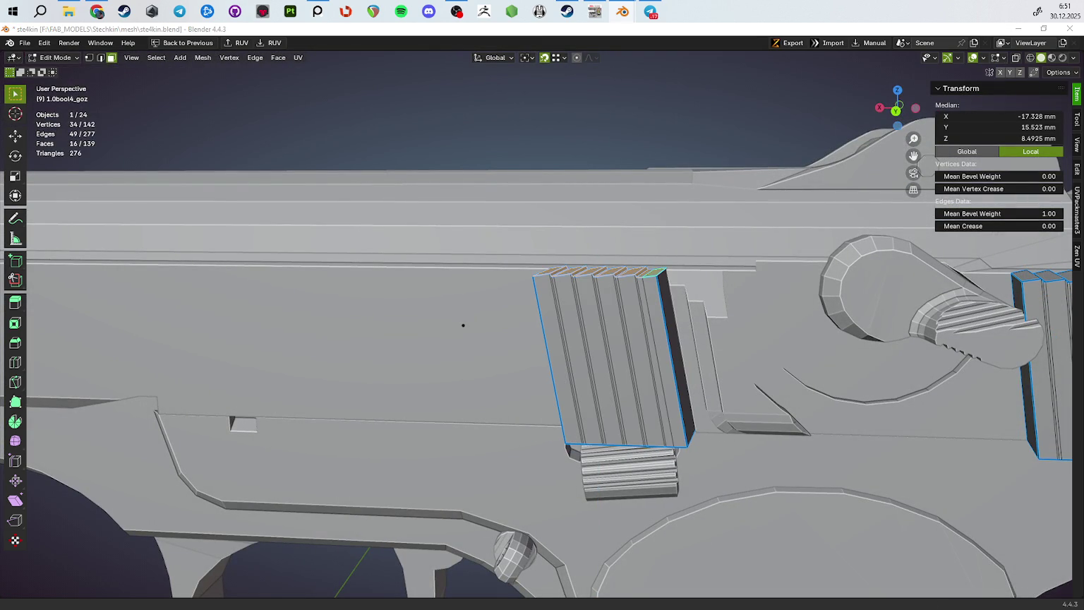
drag(463, 325, 583, 300)
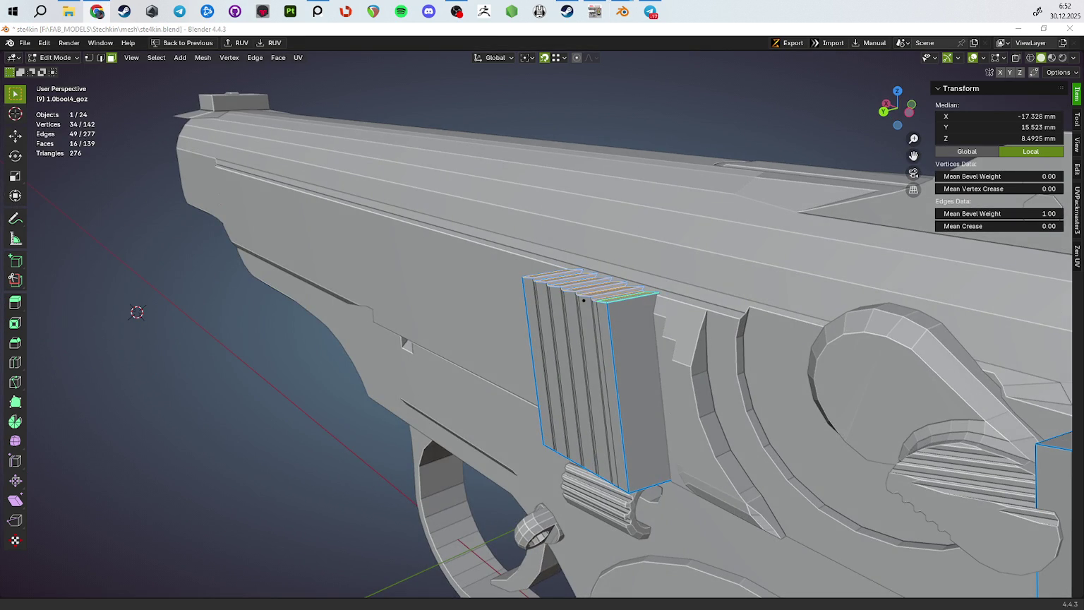
drag(583, 300, 583, 302)
Reselect the ribbed blocks in Object Mode and send them to ZBrush with GoZ
key(Tab)
scroll(down, 3)
click(625, 311)
click(584, 302)
drag(877, 376, 842, 151)
click(782, 44)
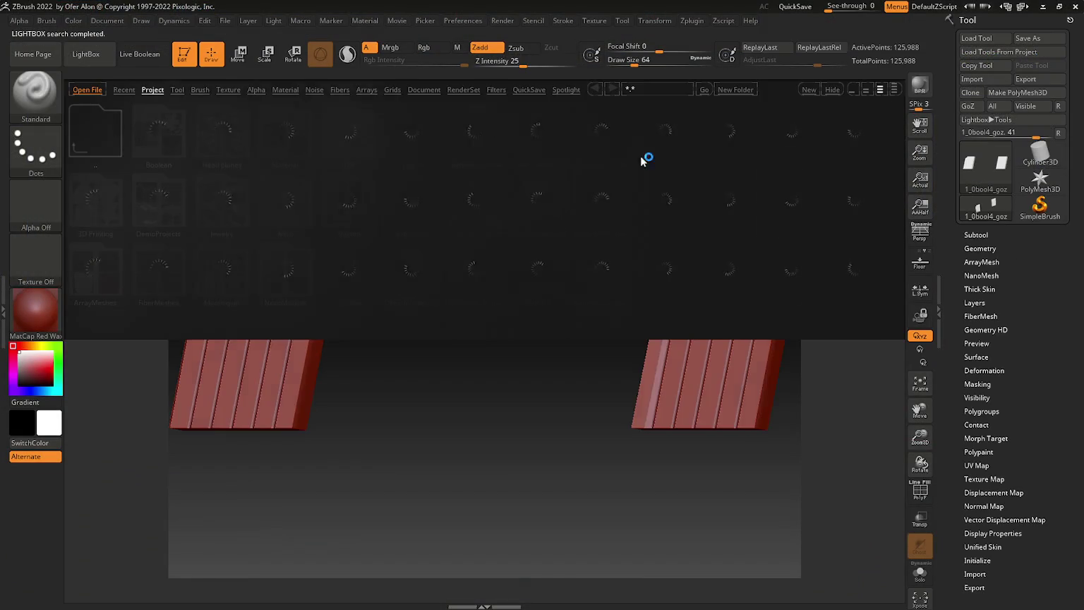
Dismiss the ZBrush start screen and load the saved custom UI from Preferences > Config
click(889, 111)
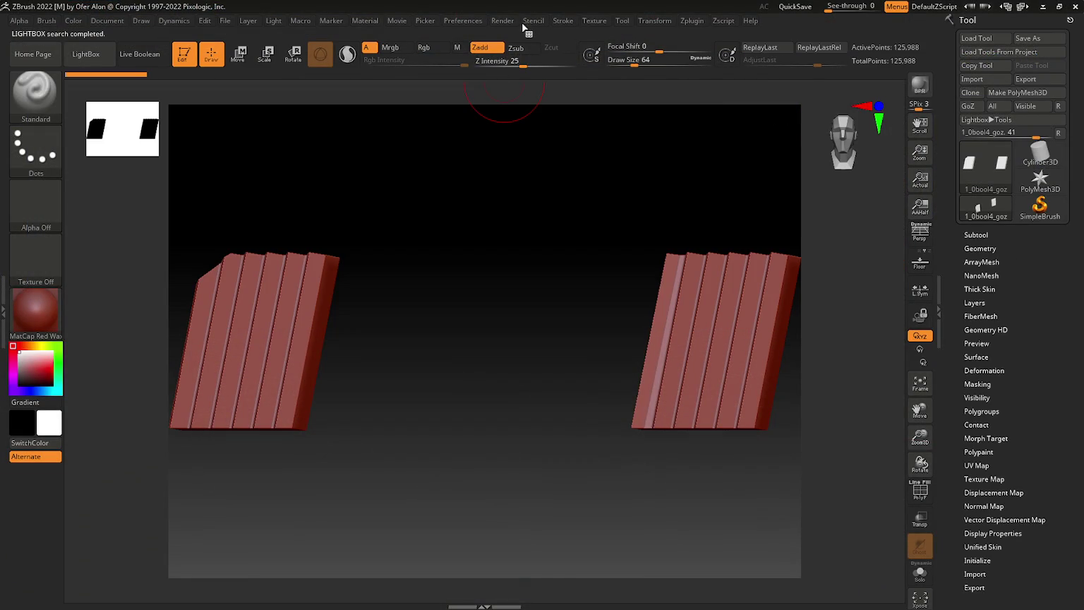
click(466, 20)
click(470, 63)
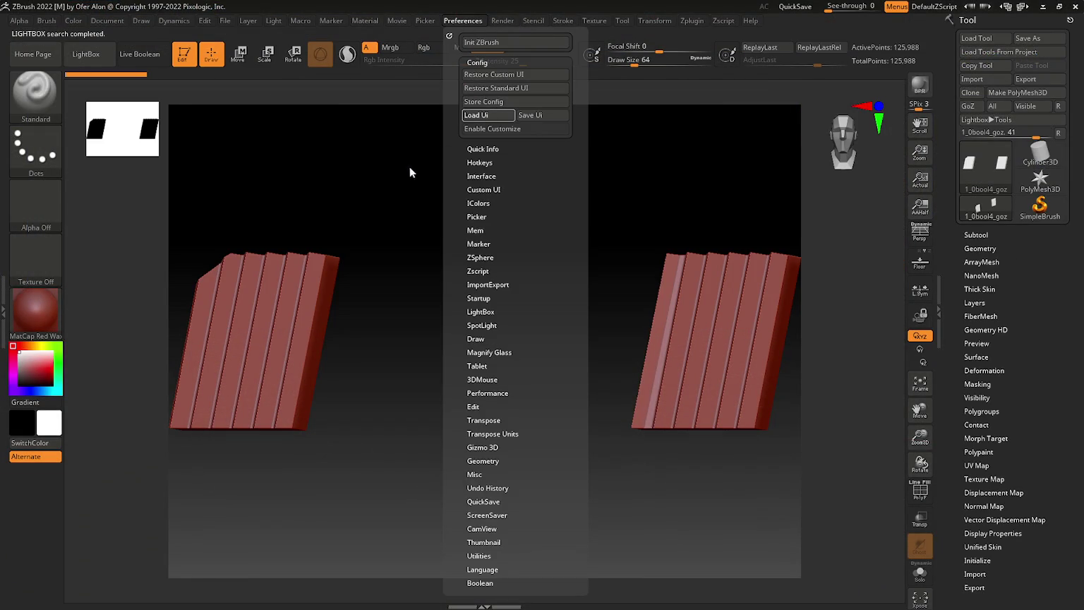
key(Return)
Apply the PolySkin material to the imported blocks and open the Subtool list
click(178, 369)
click(593, 374)
scroll(down, 3)
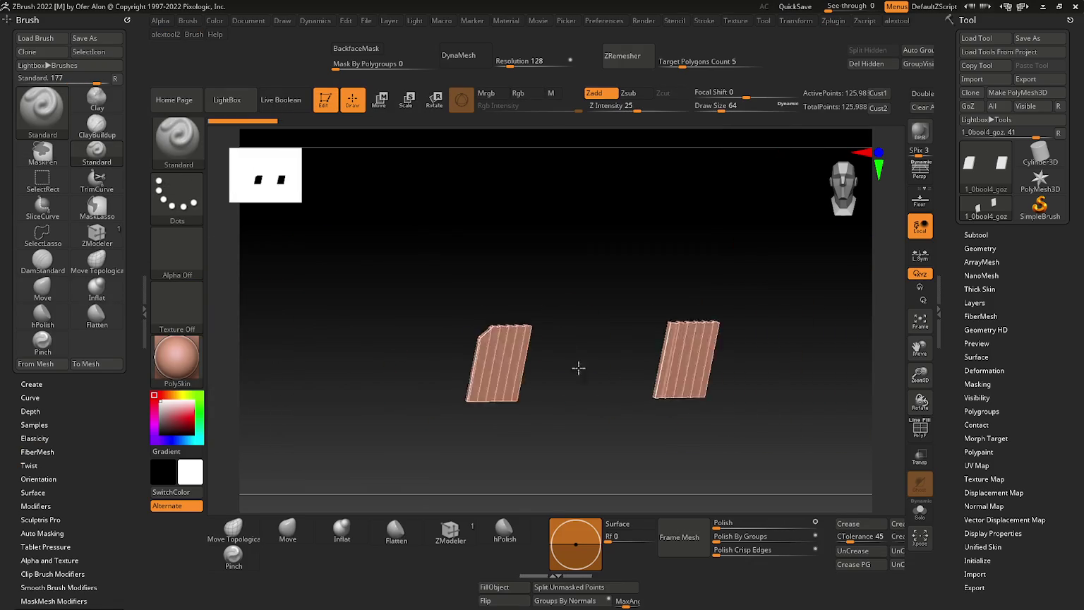
drag(568, 357, 670, 361)
click(976, 234)
drag(810, 383, 743, 389)
Back in Blender, add the pistol frame to the selection
key(alt+Tab)
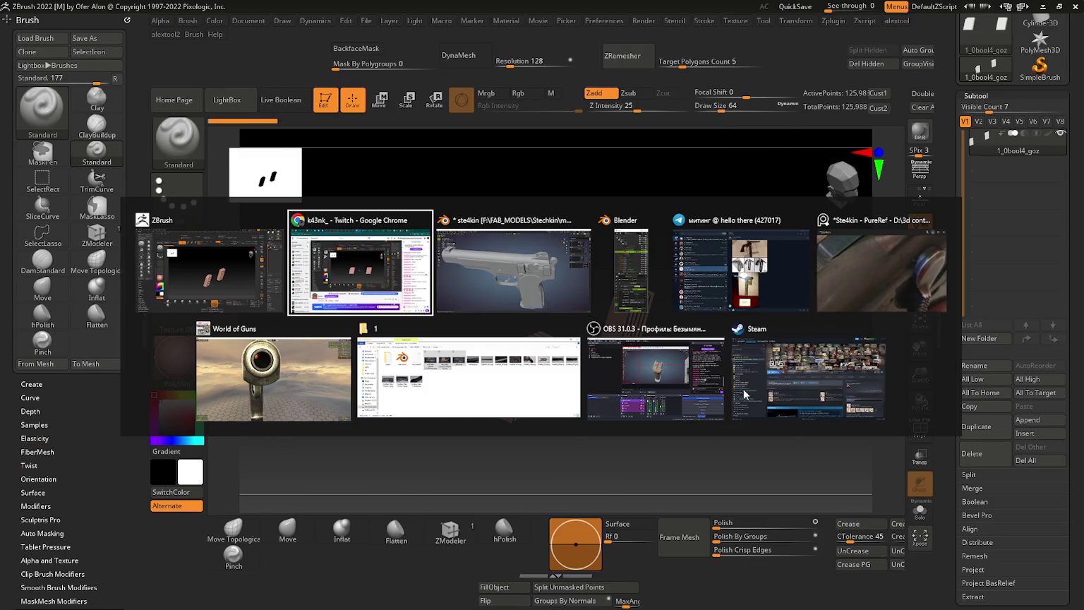
key(Tab)
scroll(up, 3)
drag(656, 212, 664, 197)
drag(813, 253, 706, 311)
click(706, 353)
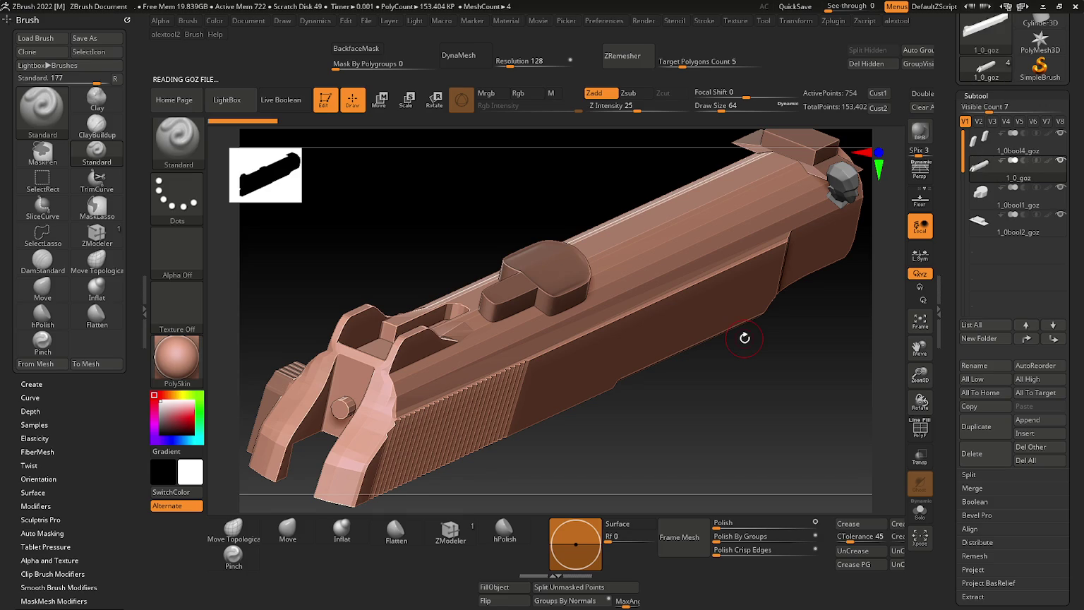
Switch to the 1_0bool2_goz subtool and view the slide's rear end up close
drag(744, 338, 600, 371)
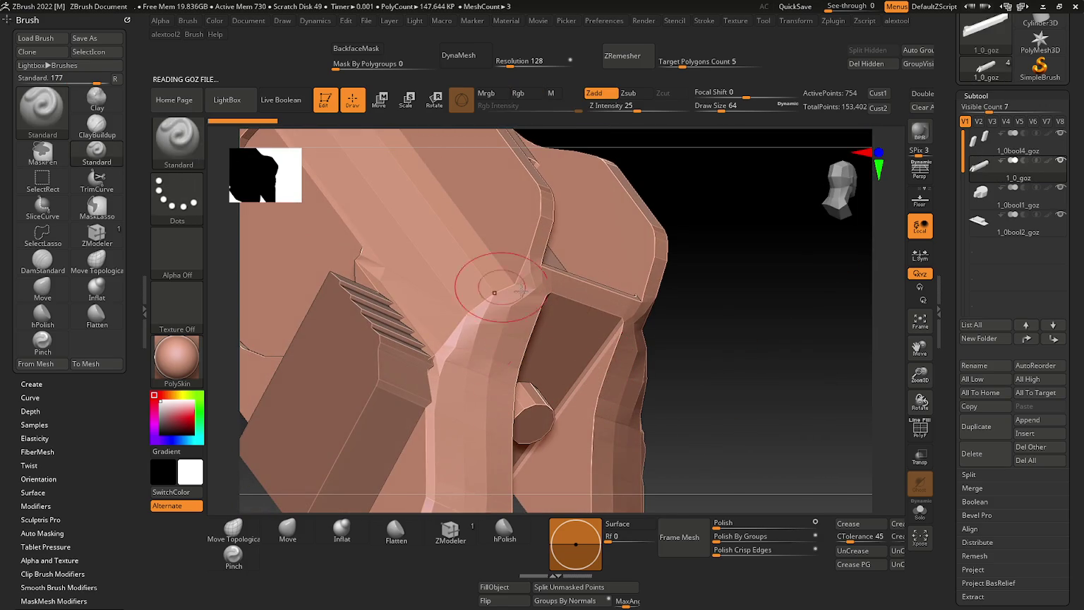
click(1028, 218)
drag(670, 301, 633, 391)
key(ctrl)
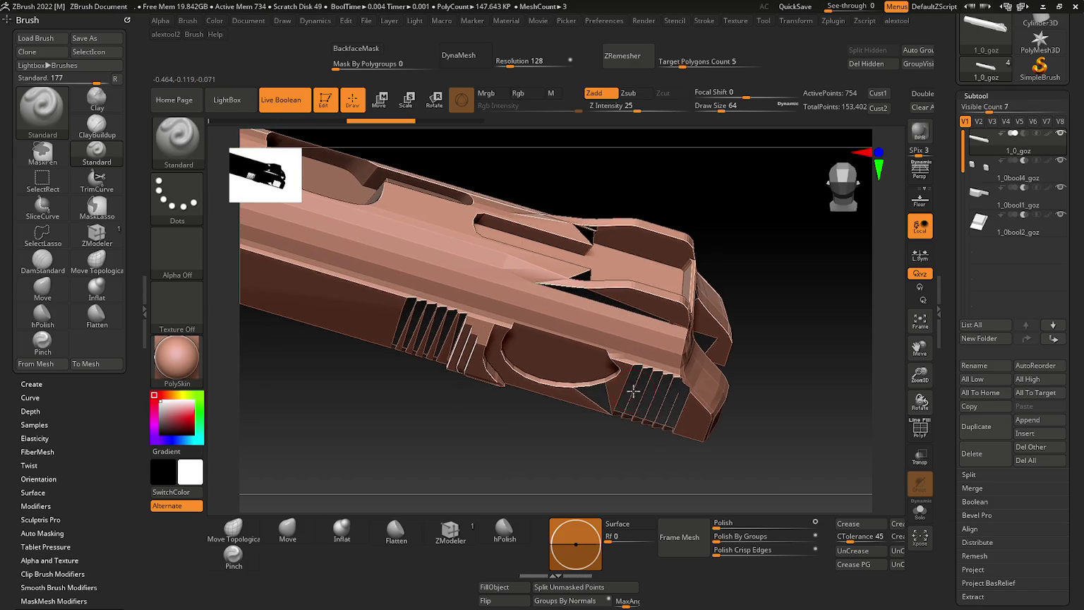
drag(624, 356, 614, 391)
key(Tab)
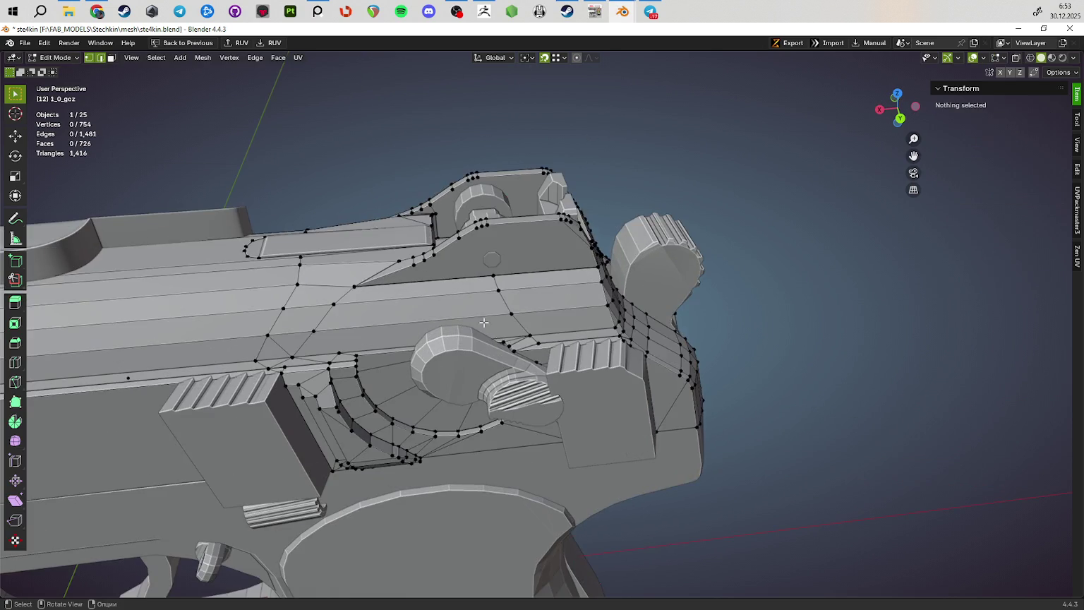
key(Tab)
key(alt+Tab)
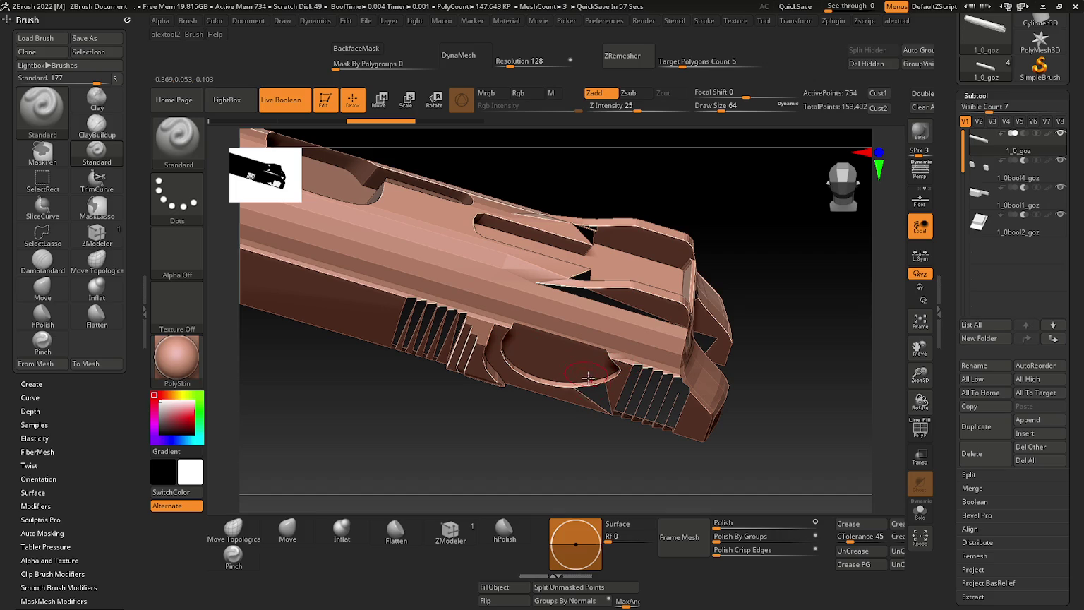
Inspect the boolean-cut slide from below, the side and the top, checking the serrations
drag(502, 428, 476, 209)
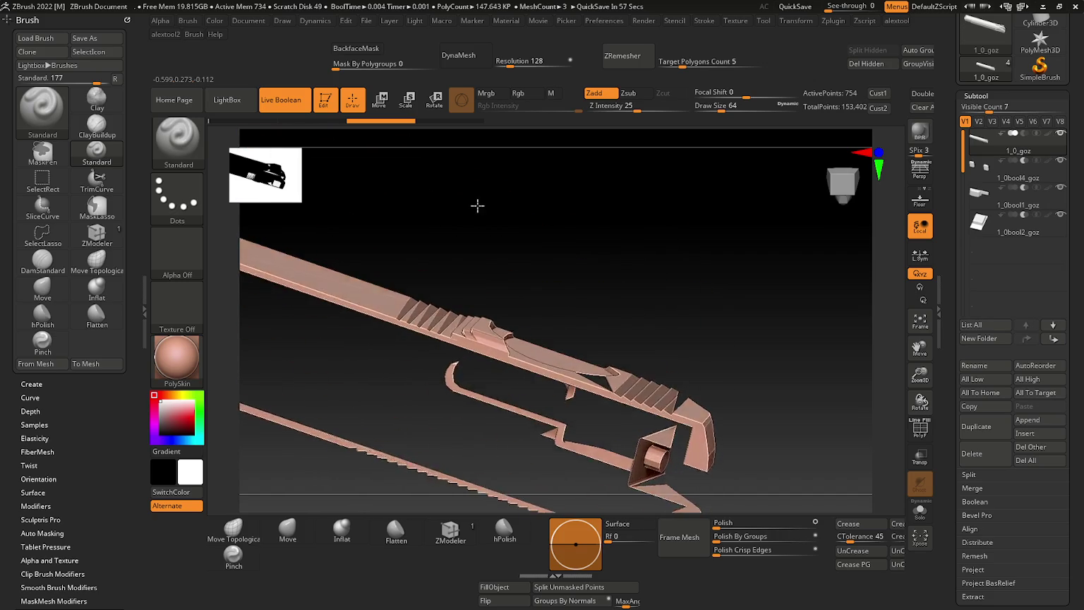
drag(381, 352, 494, 421)
drag(530, 349, 226, 177)
drag(398, 258, 431, 285)
drag(548, 359, 526, 437)
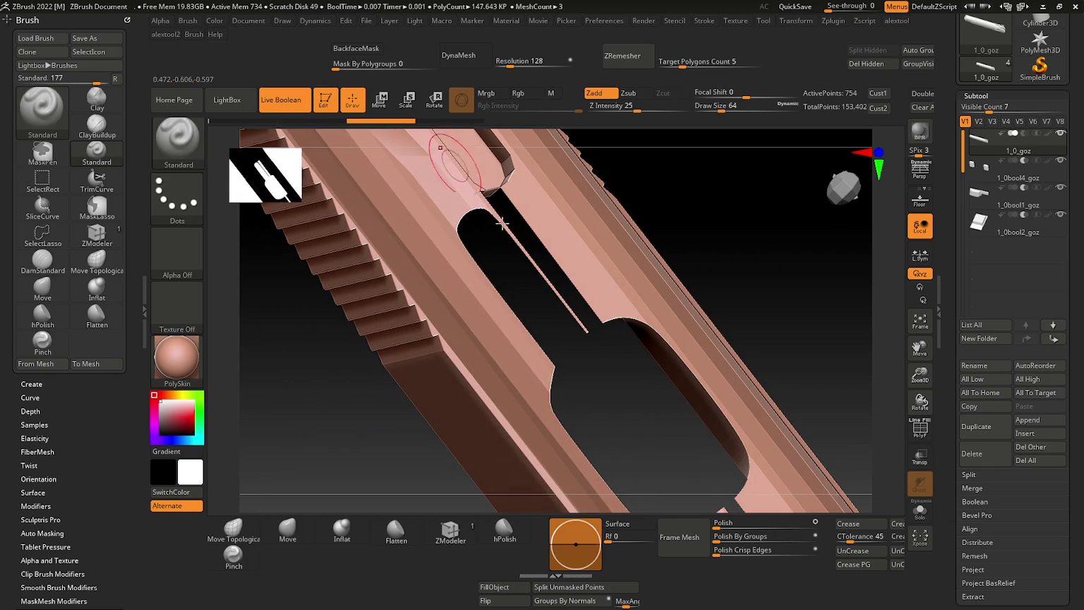
drag(482, 192, 565, 338)
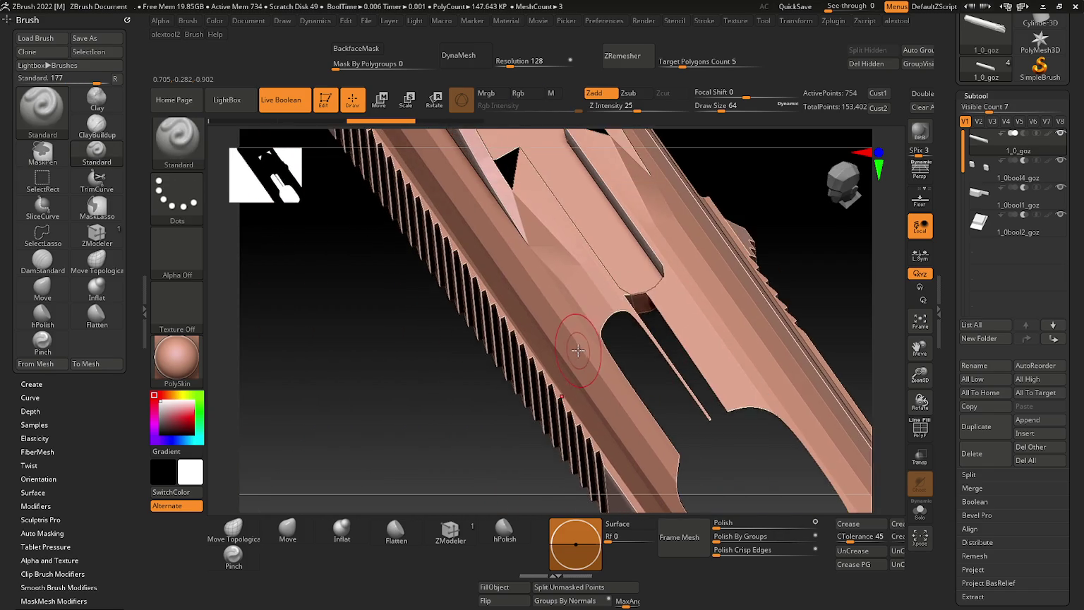
scroll(down, 3)
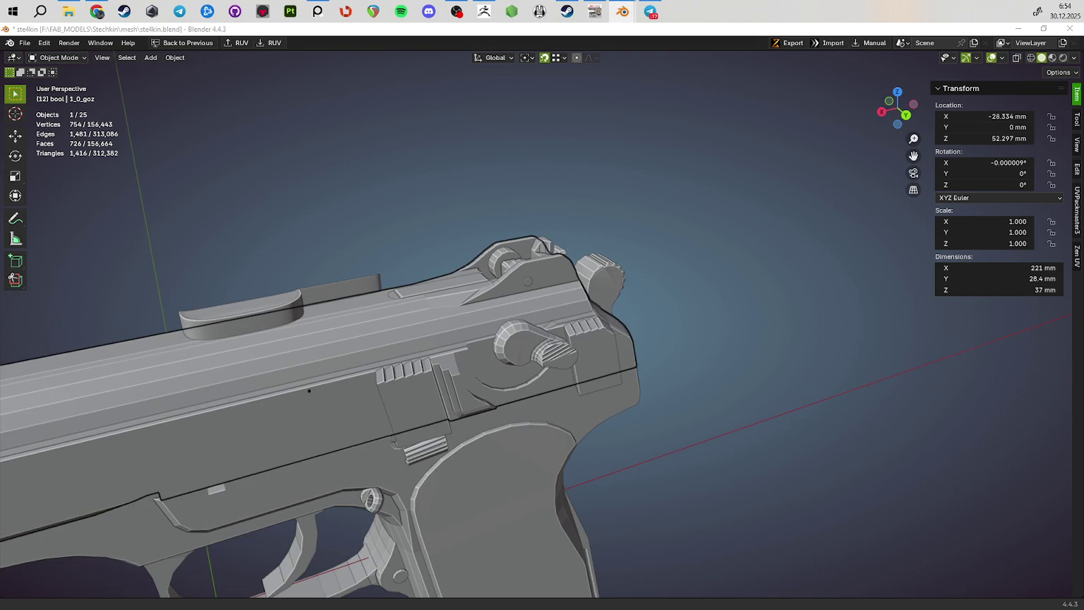
Bring the slide into view and isolate it in Local View with Numpad /
drag(974, 414, 671, 375)
scroll(down, 3)
scroll(up, 3)
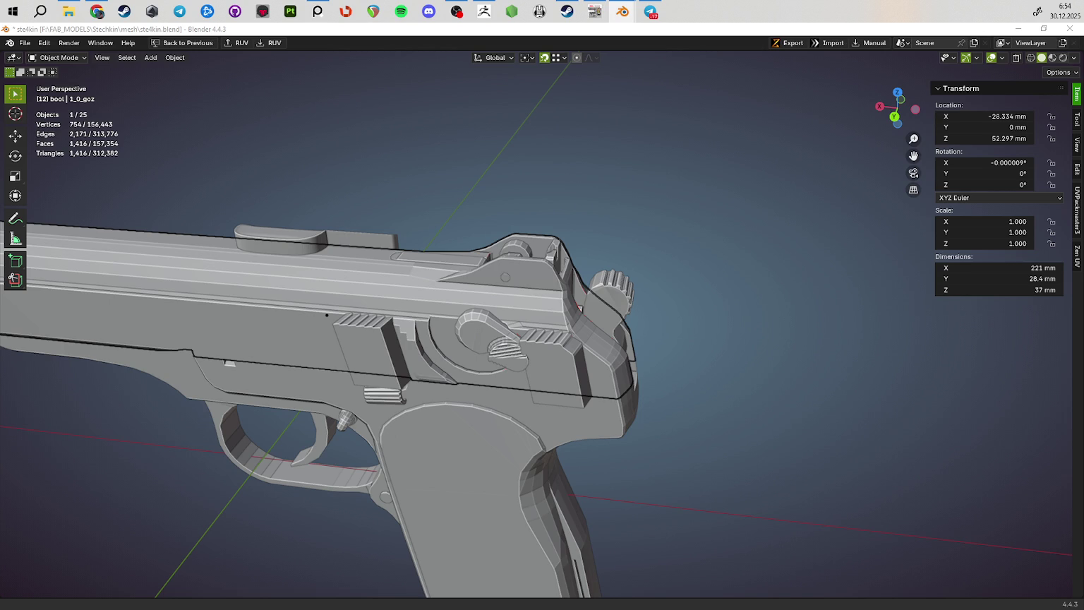
drag(635, 395, 613, 268)
key(KP_Divide)
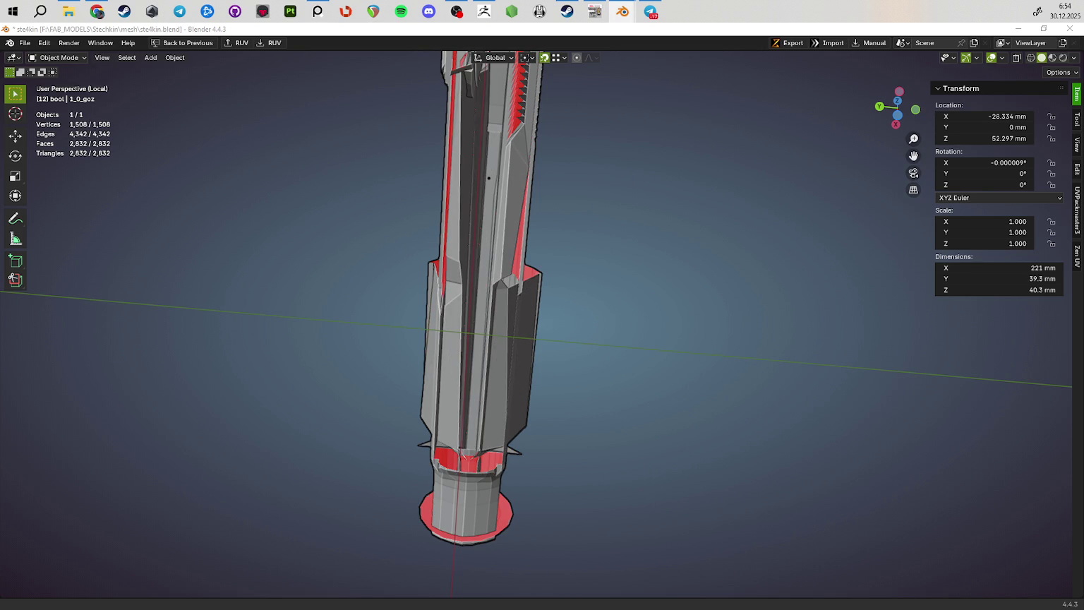
Inspect the isolated slide's barrel and underside for red faces, undoing an accidental enlargement
drag(488, 177, 689, 325)
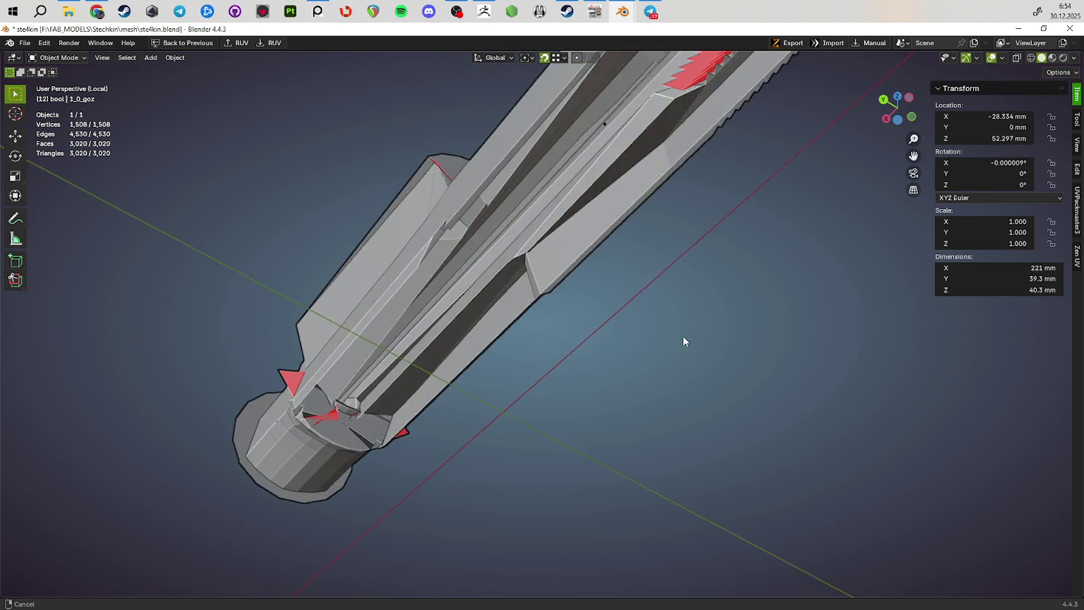
scroll(up, 3)
scroll(up, 3)
scroll(up, 3)
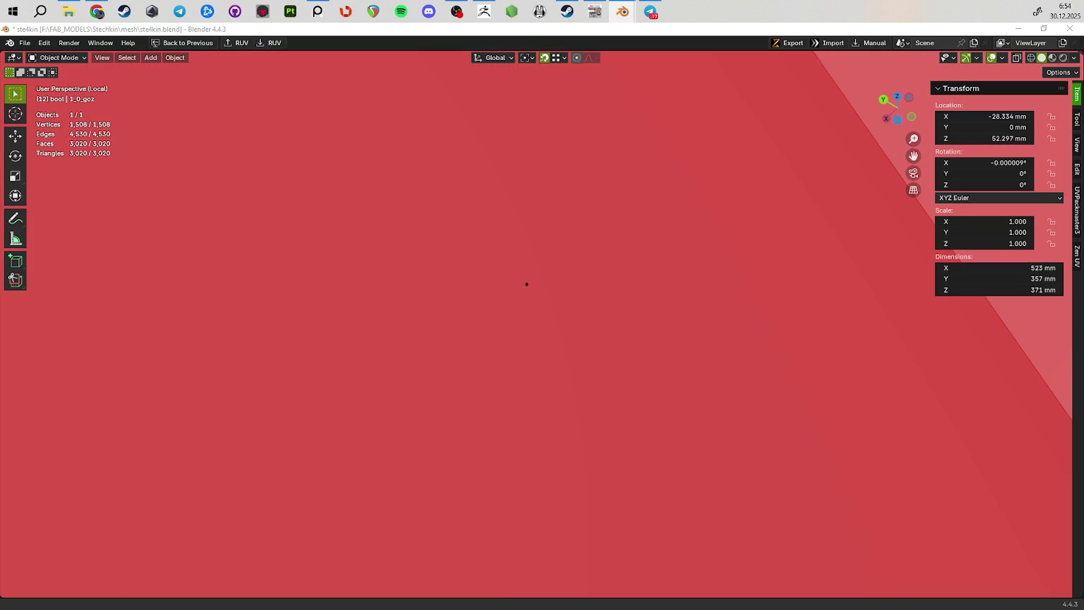
key(ctrl+z)
drag(673, 262, 604, 315)
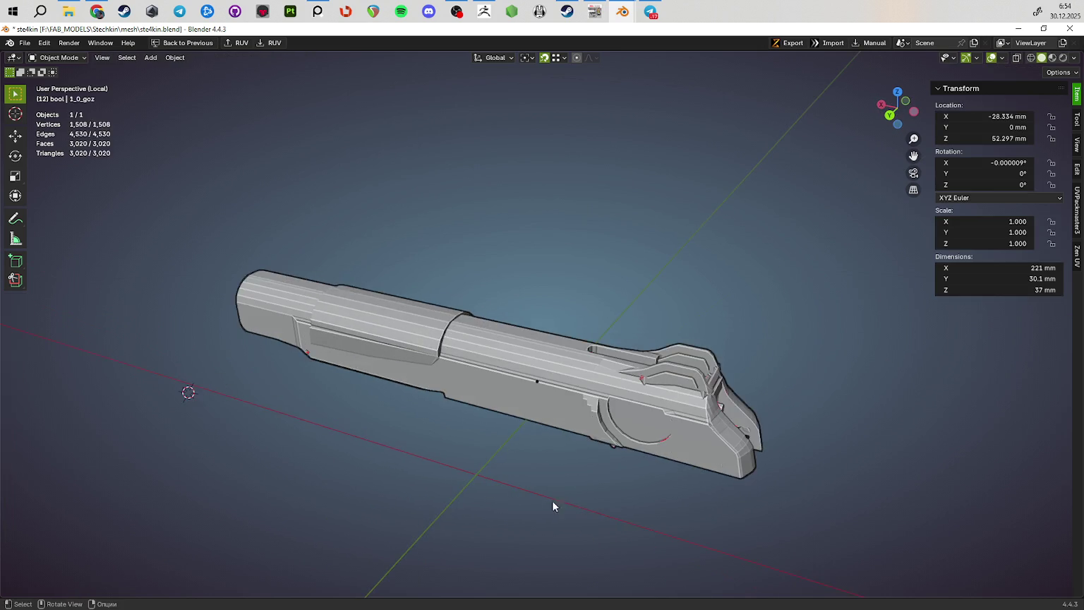
drag(596, 443, 591, 436)
Enter Edit Mode on 1_0_goz and select a strip of long side faces
click(429, 346)
key(Tab)
drag(484, 344, 554, 362)
scroll(up, 3)
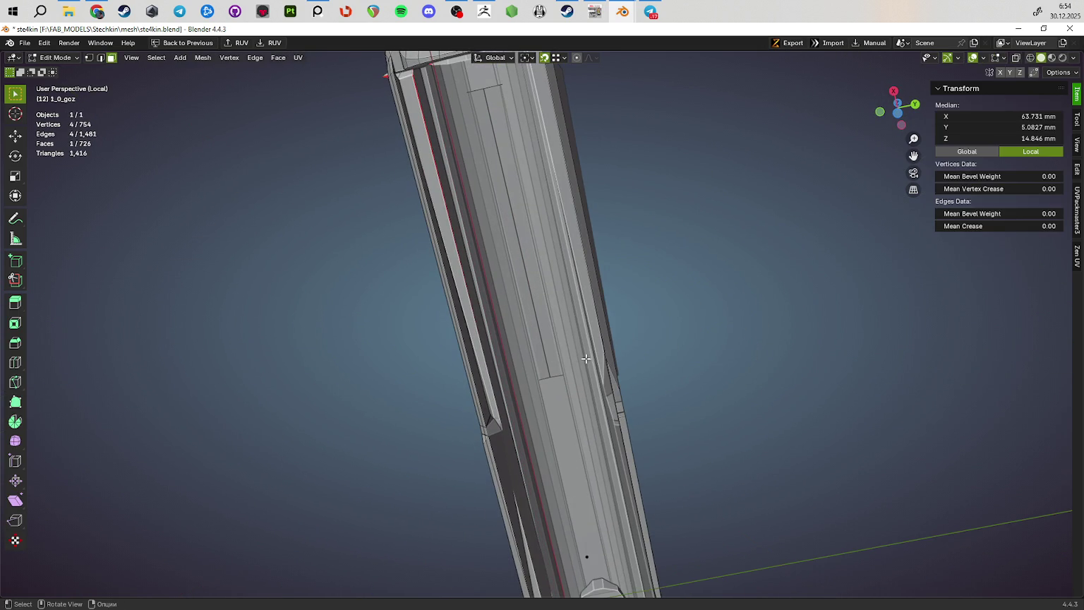
drag(625, 334, 496, 356)
click(688, 388)
click(502, 381)
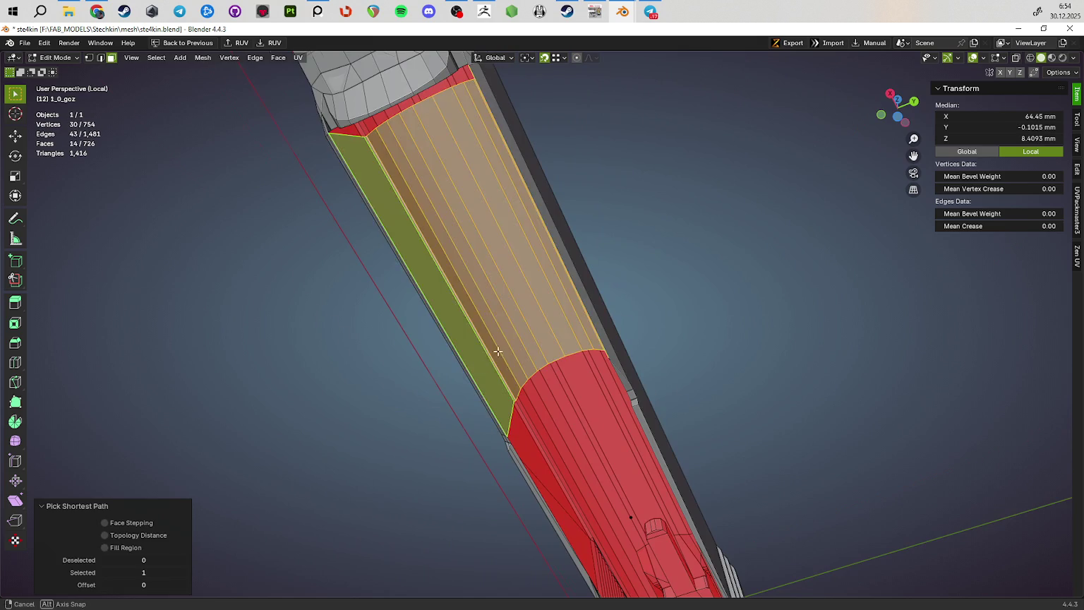
click(500, 381)
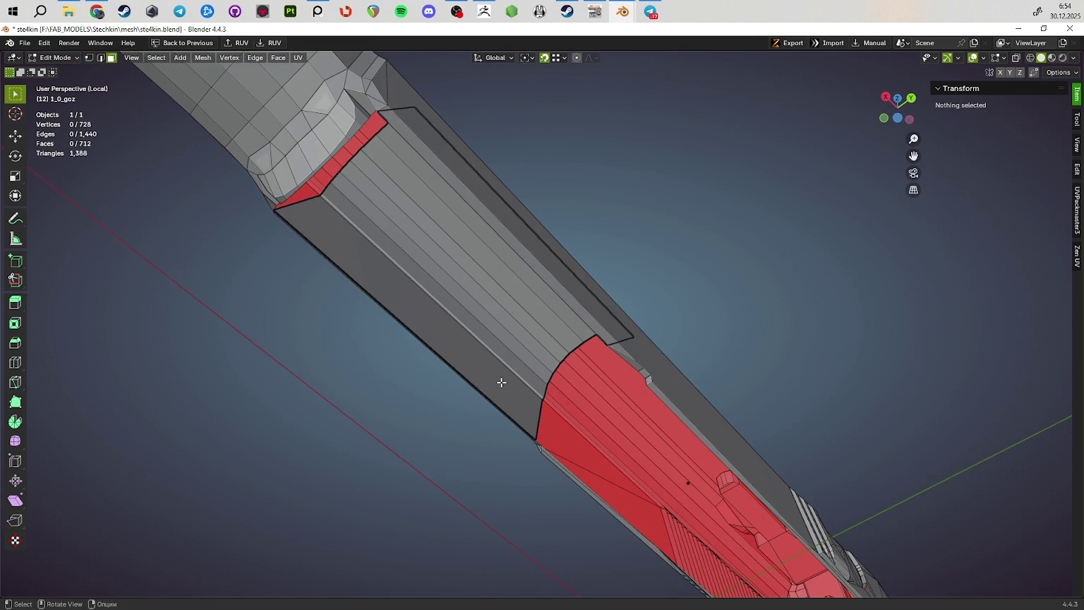
Separate the strip into its own object, hide it, and make the main slide active
key(Tab)
click(493, 343)
key(h)
drag(493, 343, 735, 379)
click(735, 379)
scroll(down, 3)
drag(542, 417, 513, 291)
scroll(up, 3)
Delete the stray red spike faces from the slide mesh and return to Object Mode
key(Tab)
drag(402, 285, 556, 316)
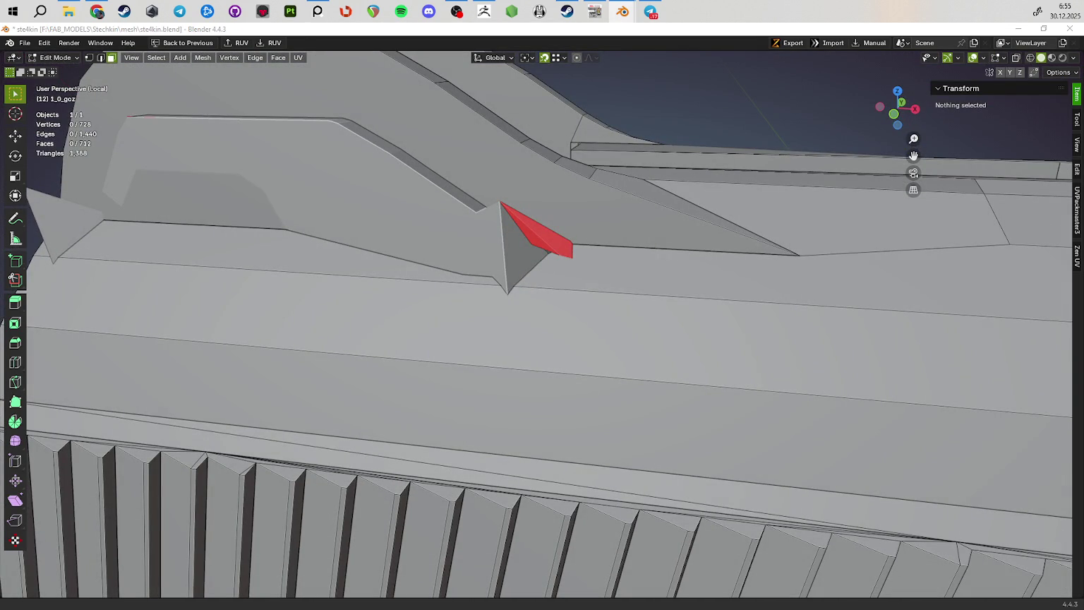
key(ctrl+z)
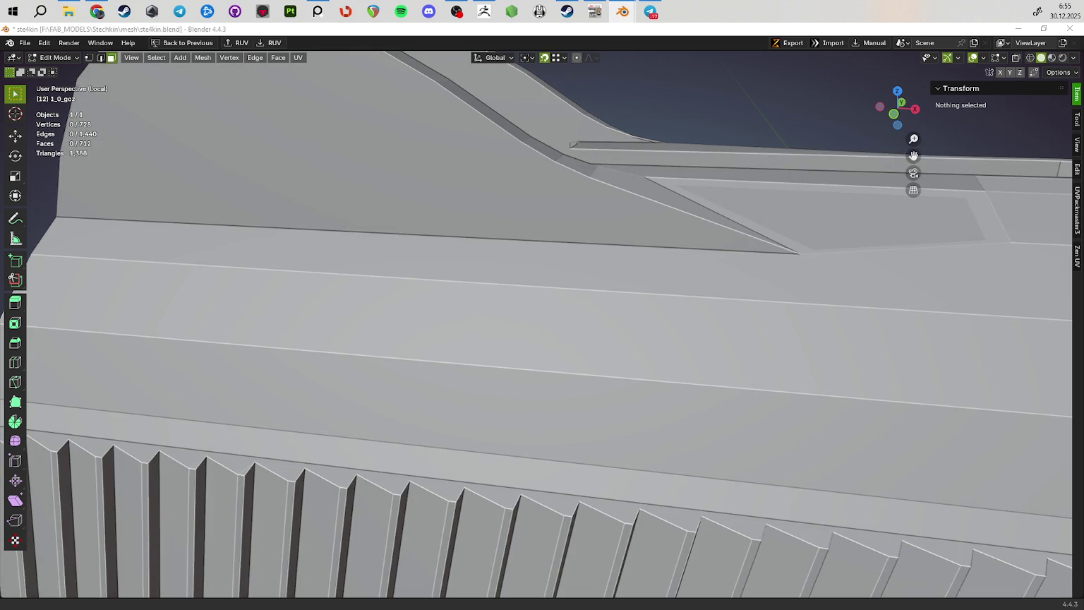
scroll(down, 3)
drag(706, 424, 713, 346)
scroll(up, 3)
scroll(down, 3)
scroll(down, 3)
key(Tab)
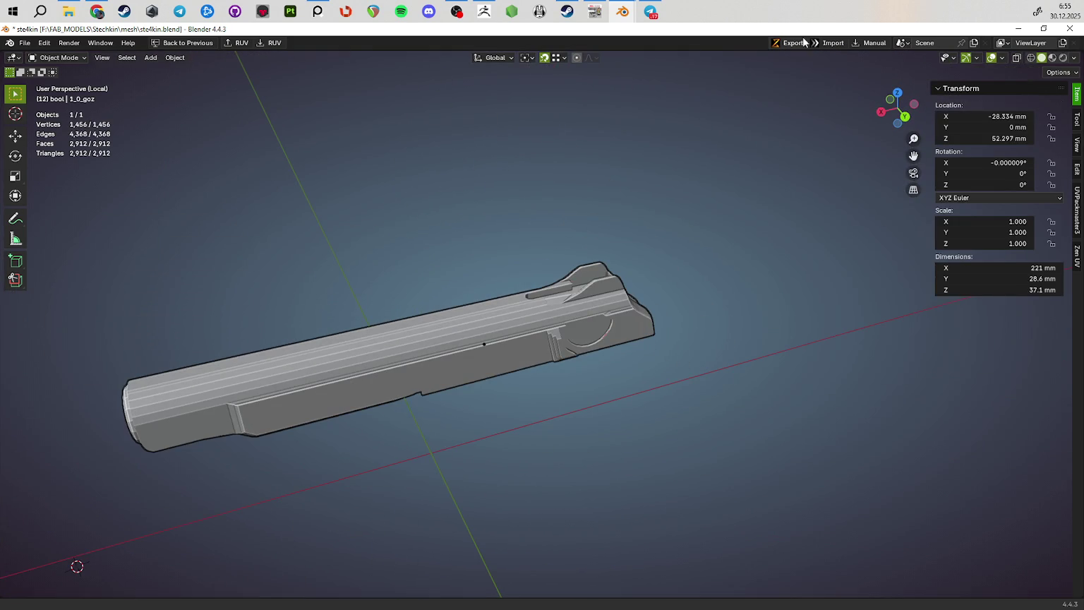
Send the cleaned slide to ZBrush via GoZ and check its underside
click(793, 43)
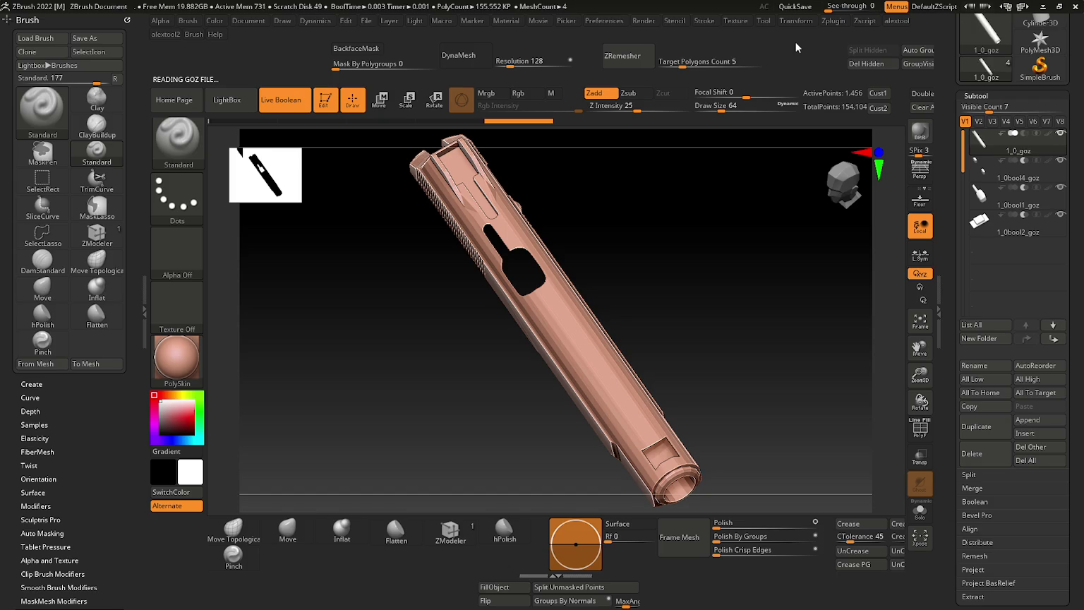
drag(462, 403, 604, 409)
drag(605, 406, 605, 392)
scroll(up, 3)
key(Tab)
key(Tab)
scroll(up, 3)
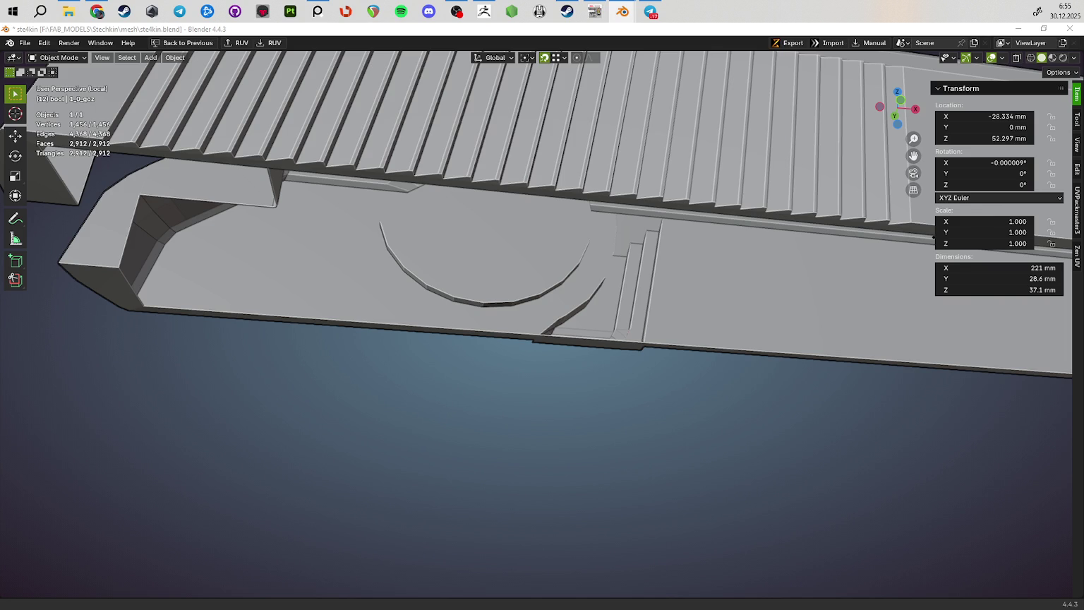
Inspect the serrations from the side and send the updated slide to ZBrush again
drag(778, 308, 416, 290)
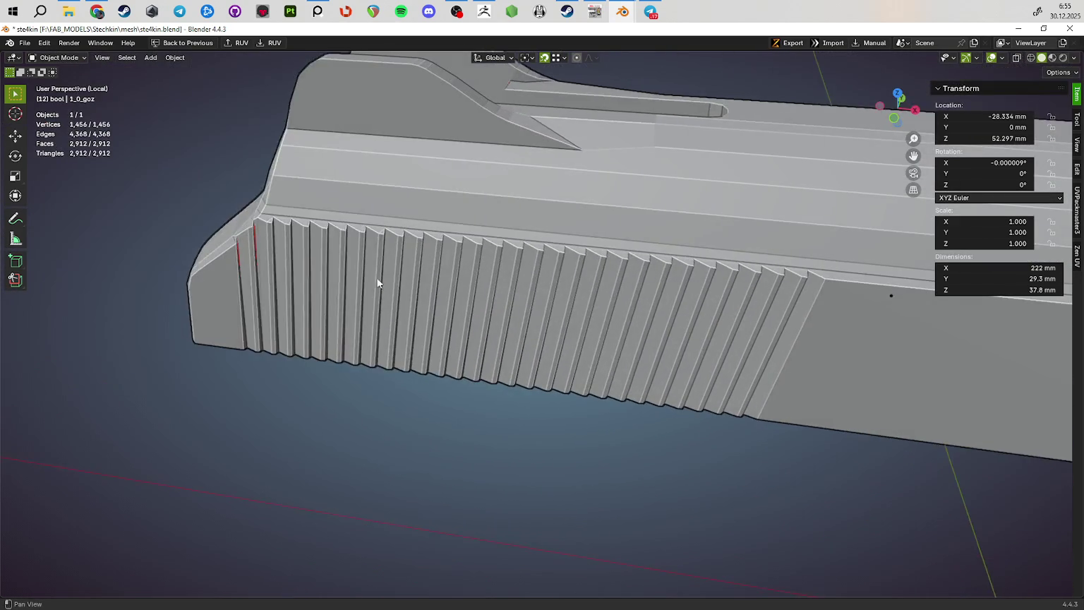
scroll(up, 3)
scroll(up, 3)
drag(295, 244, 851, 100)
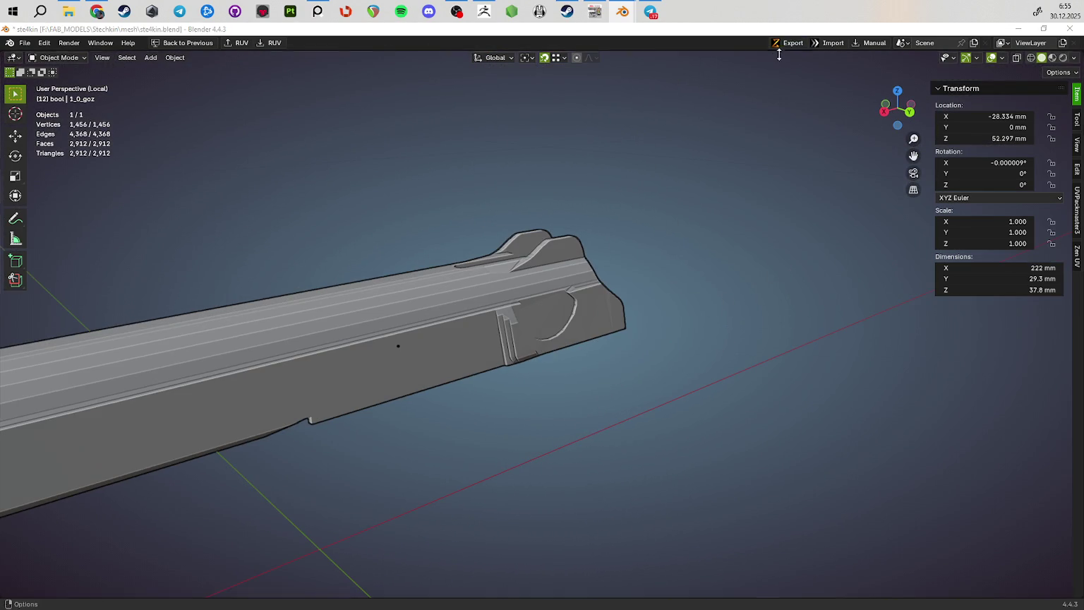
click(782, 44)
drag(645, 392, 675, 373)
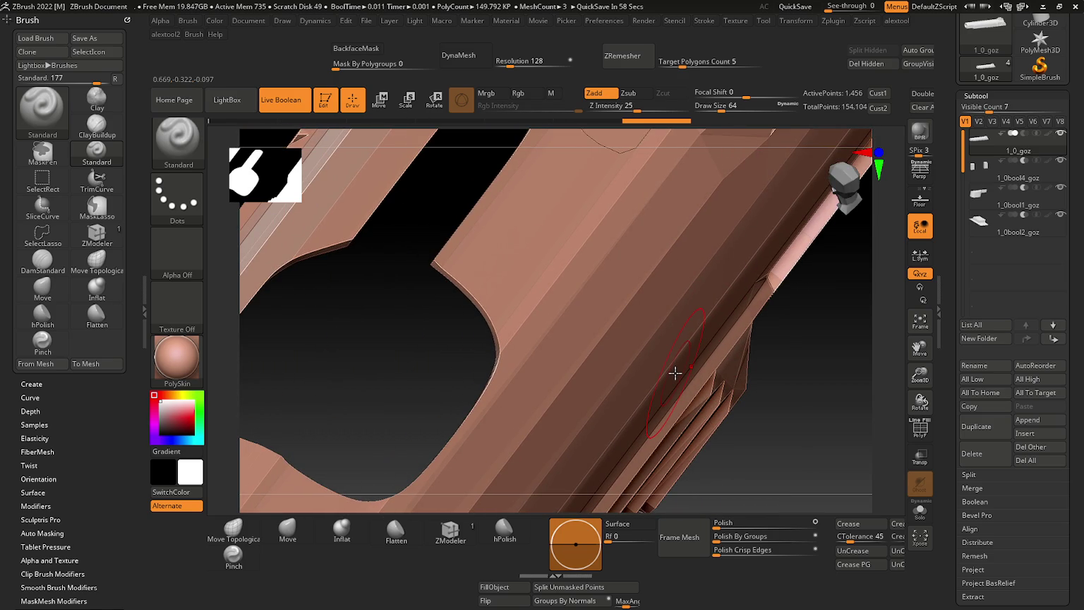
Orbit and zoom around the ZBrush slide to inspect its top opening and serration slots
drag(624, 373, 614, 369)
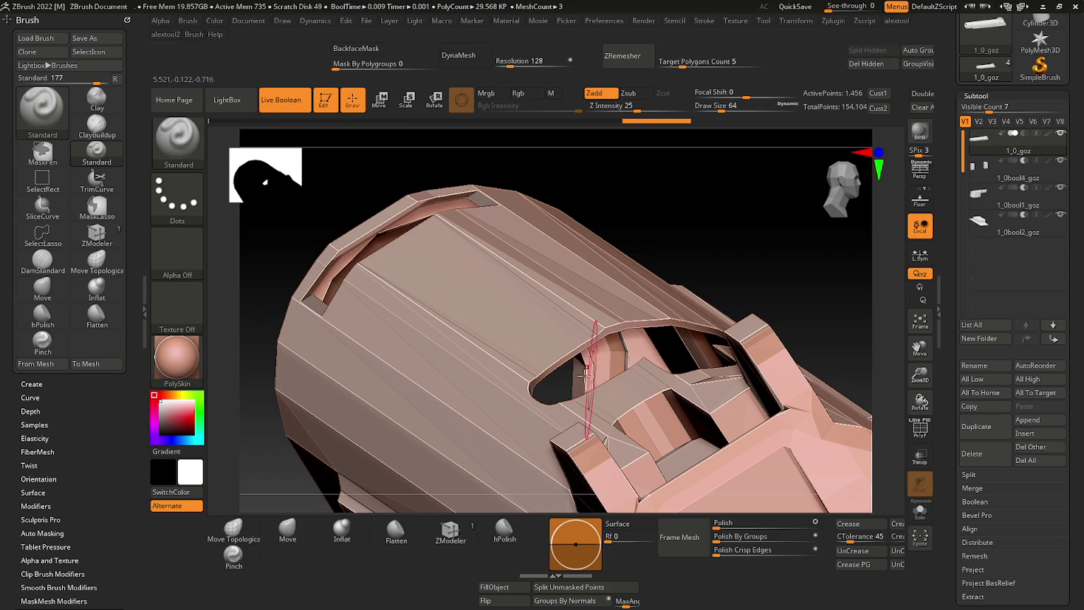
drag(587, 374, 642, 389)
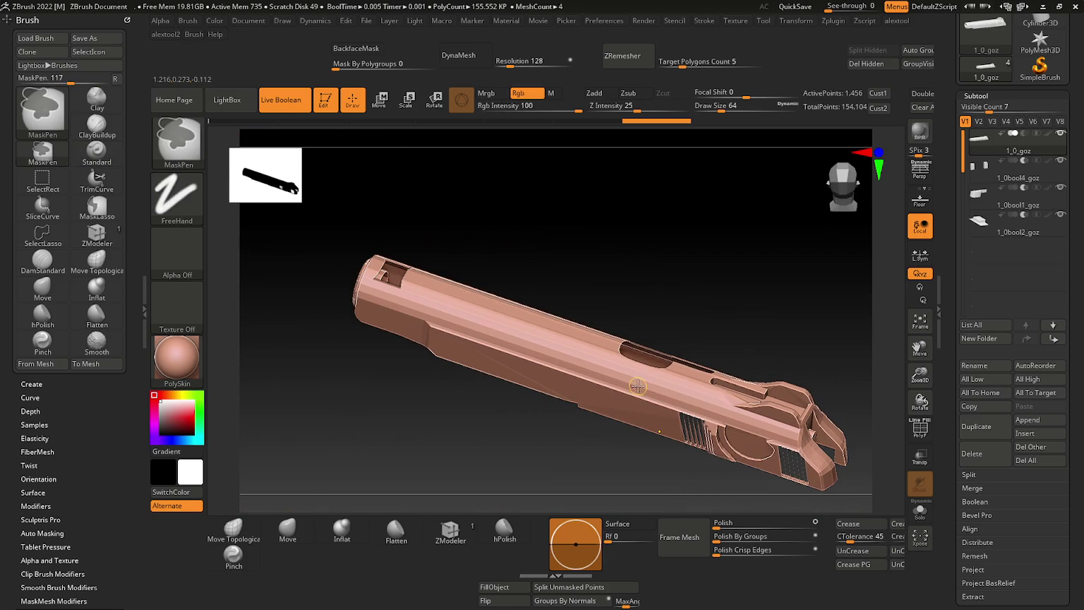
drag(586, 367, 573, 334)
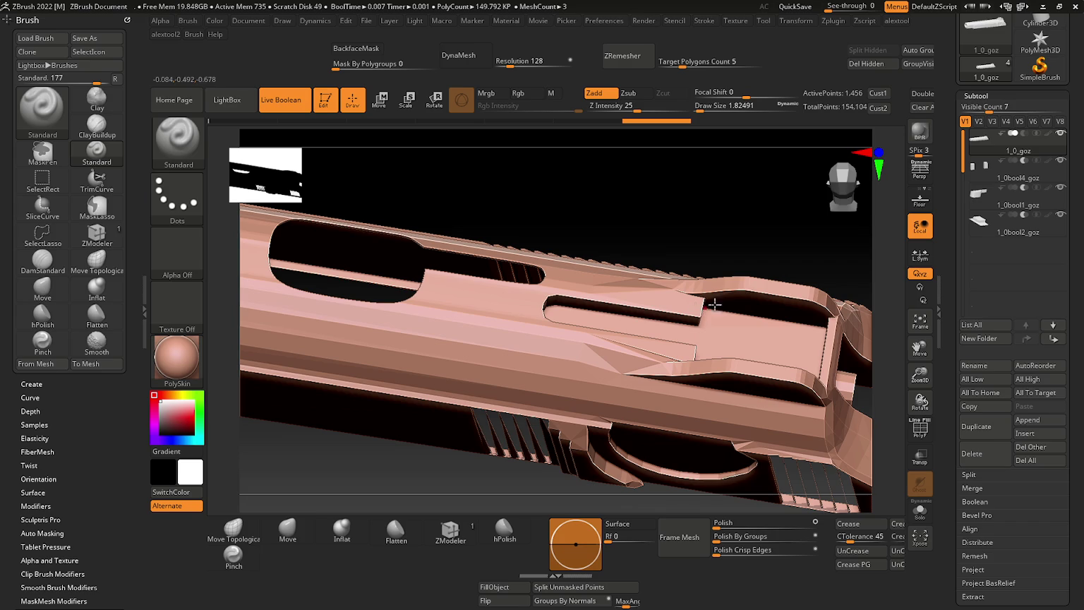
drag(748, 343, 752, 351)
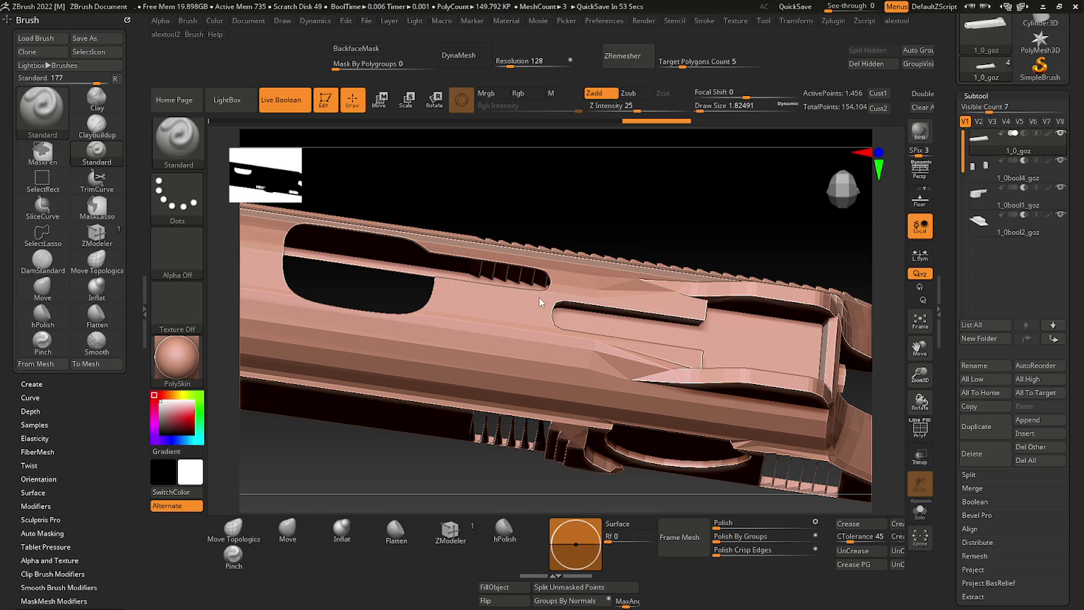
click(1041, 5)
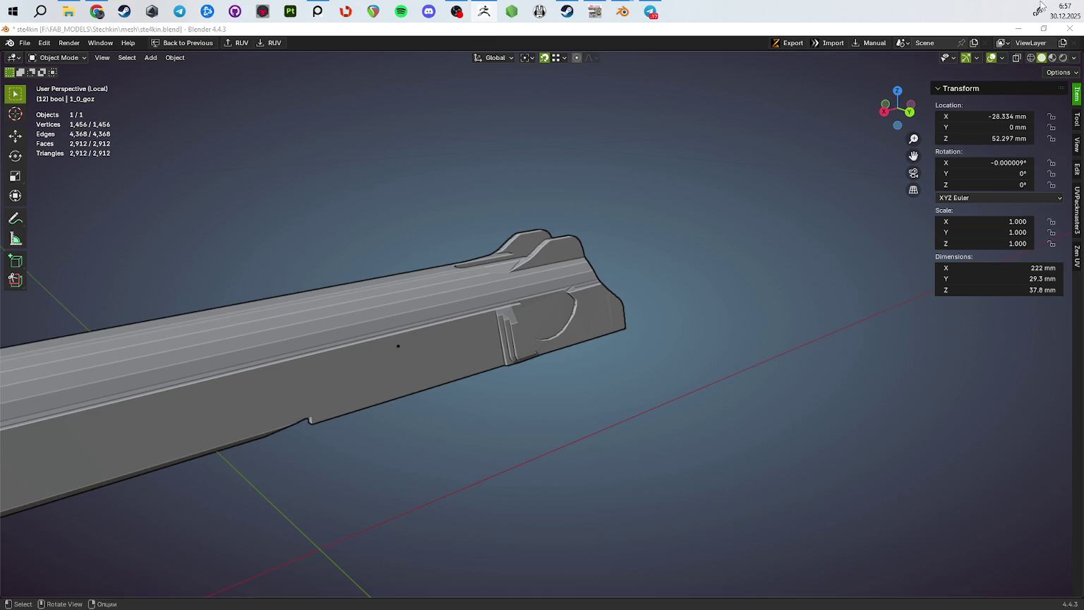
scroll(down, 3)
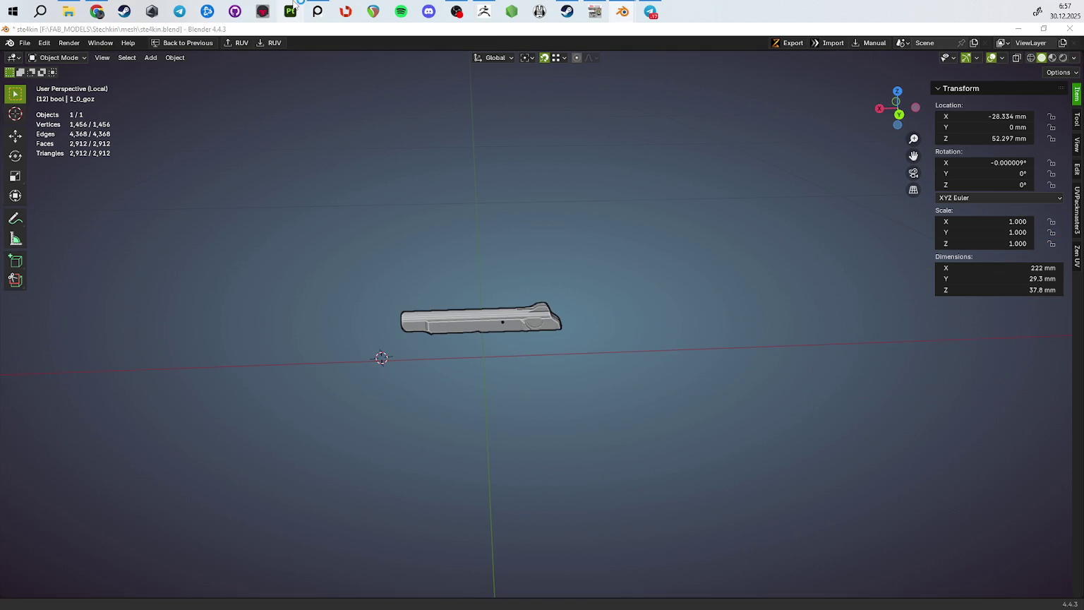
scroll(up, 3)
drag(587, 357, 631, 310)
scroll(down, 3)
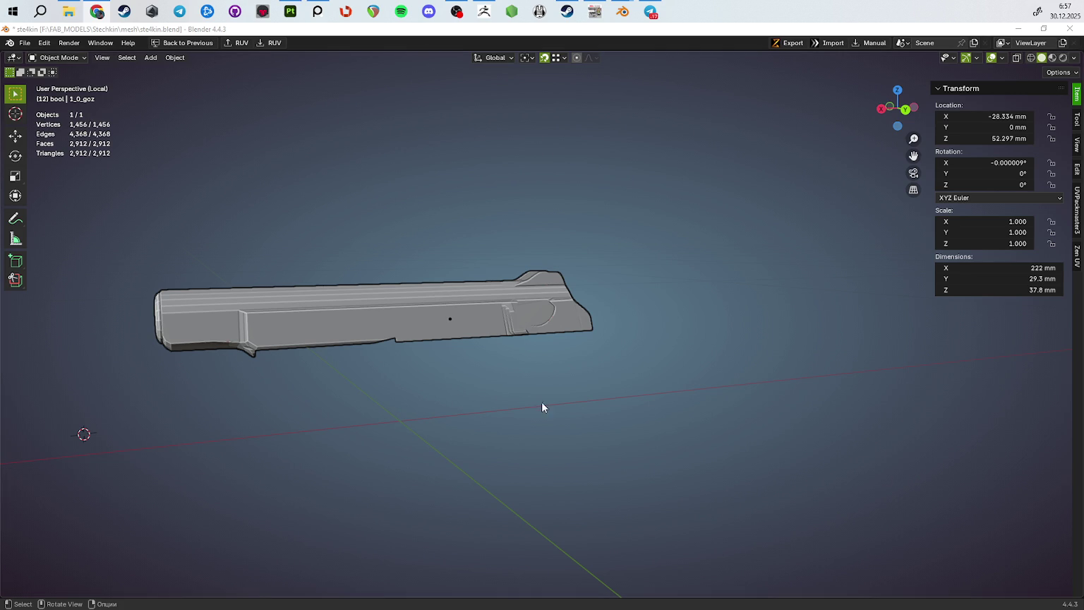
drag(418, 385, 464, 310)
scroll(up, 3)
scroll(up, 3)
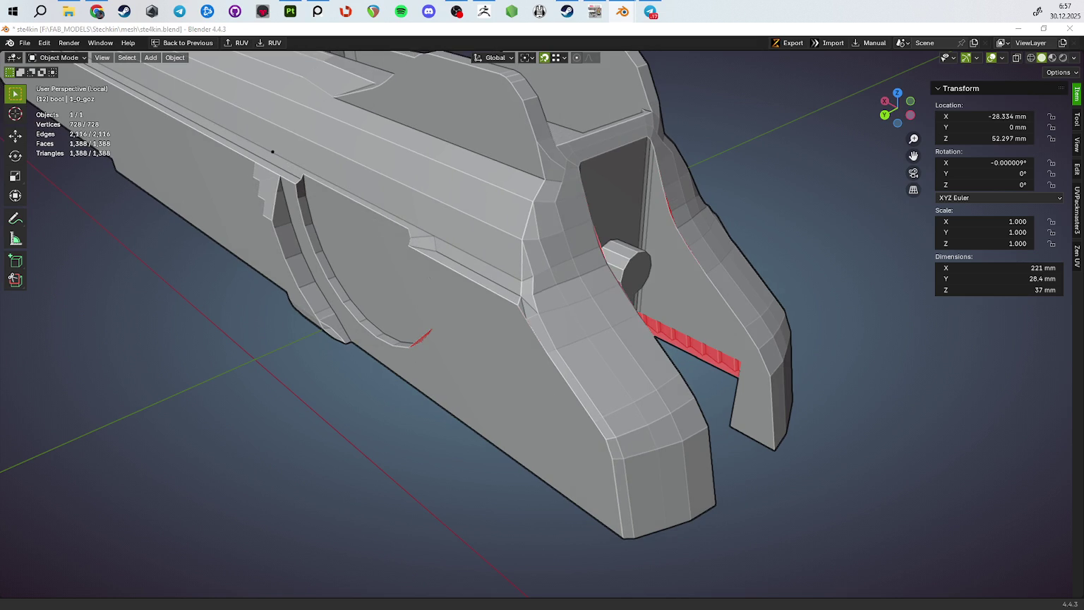
drag(741, 304, 604, 355)
key(Tab)
key(Tab)
scroll(down, 3)
key(alt+Tab)
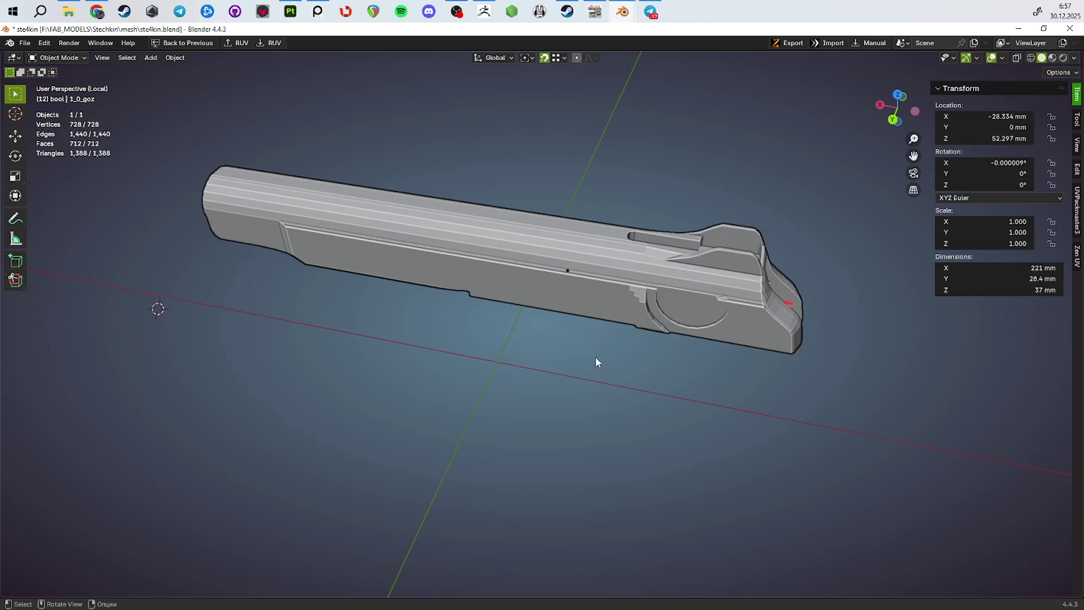
click(289, 11)
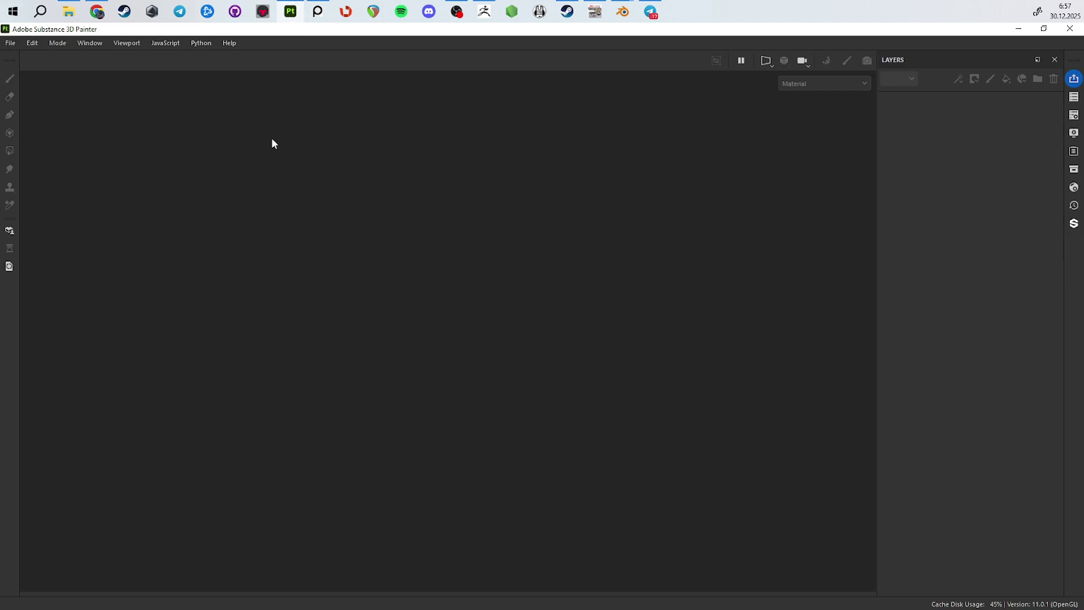
Open ks23_autosave_1_autosave_0.spp from Painter's recent files, then look over the slide in Blender while it loads
click(10, 42)
mouse_move(29, 83)
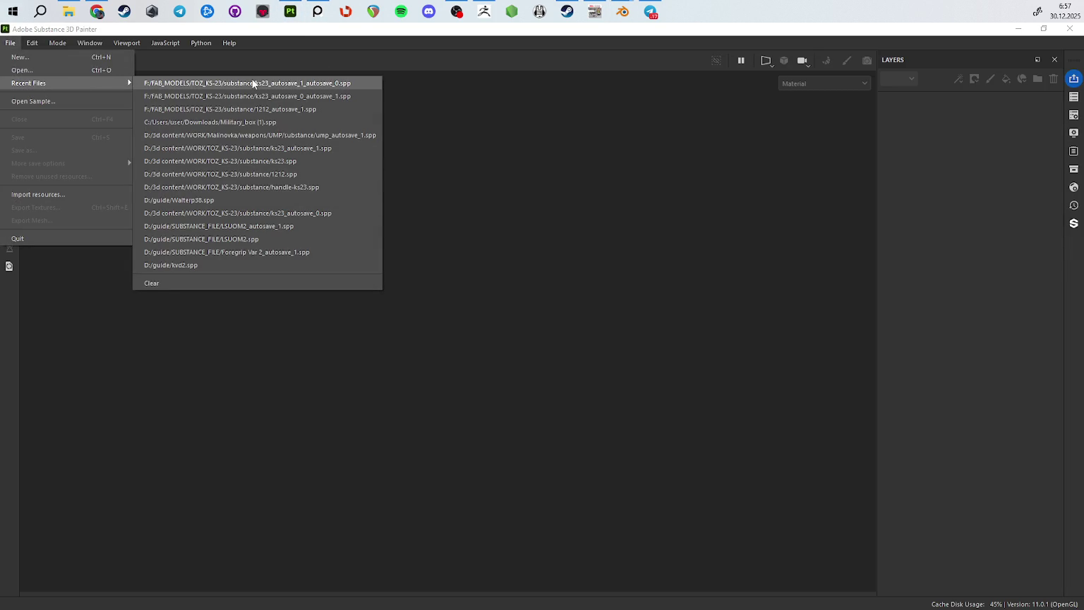
click(257, 84)
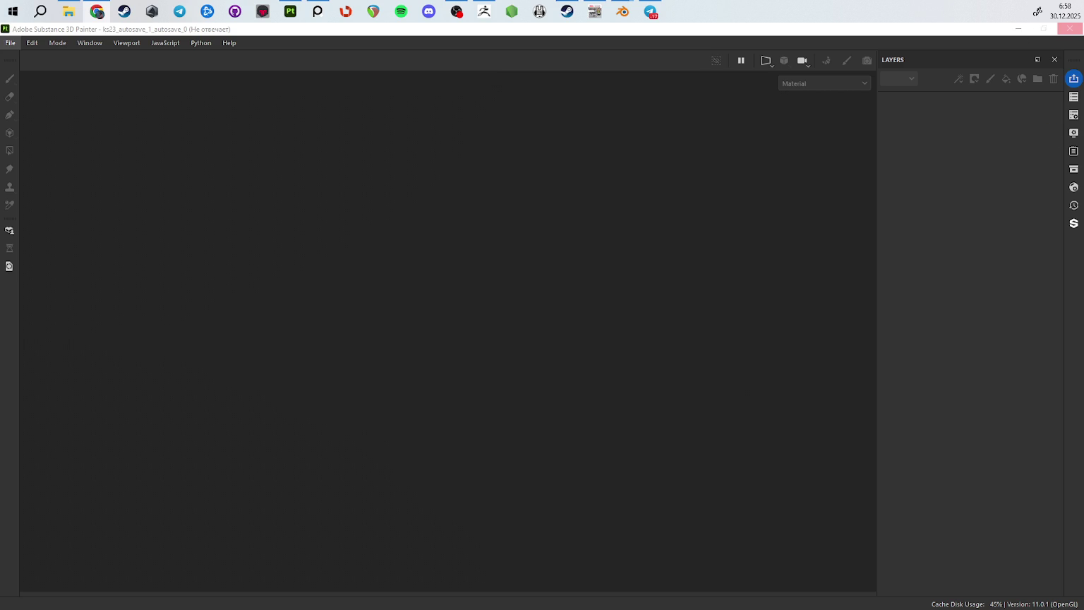
click(1018, 28)
drag(812, 203, 546, 317)
drag(608, 336, 360, 390)
drag(486, 428, 320, 295)
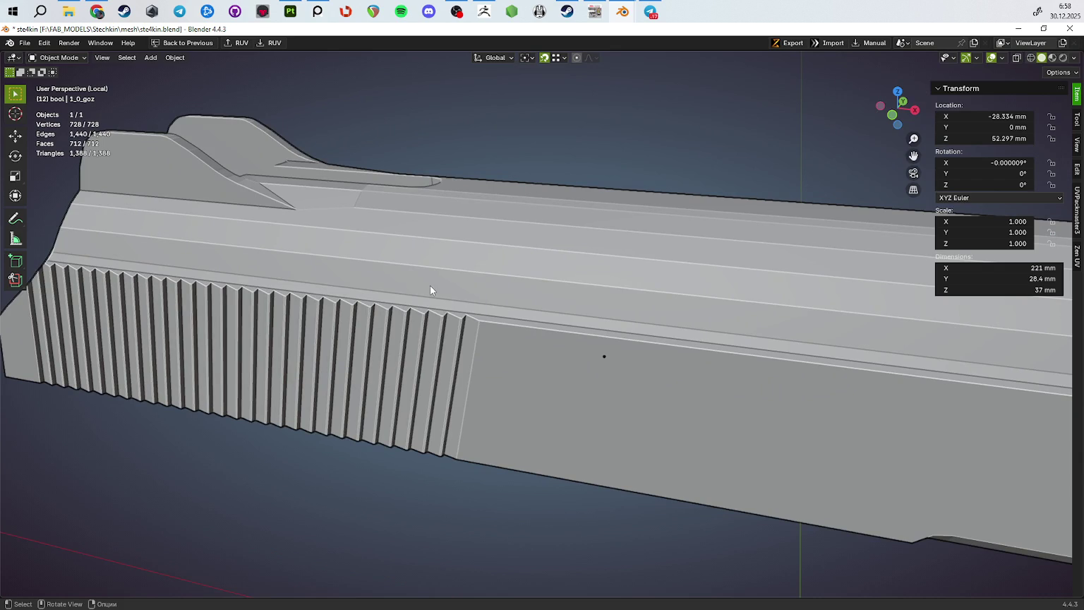
drag(429, 289, 633, 217)
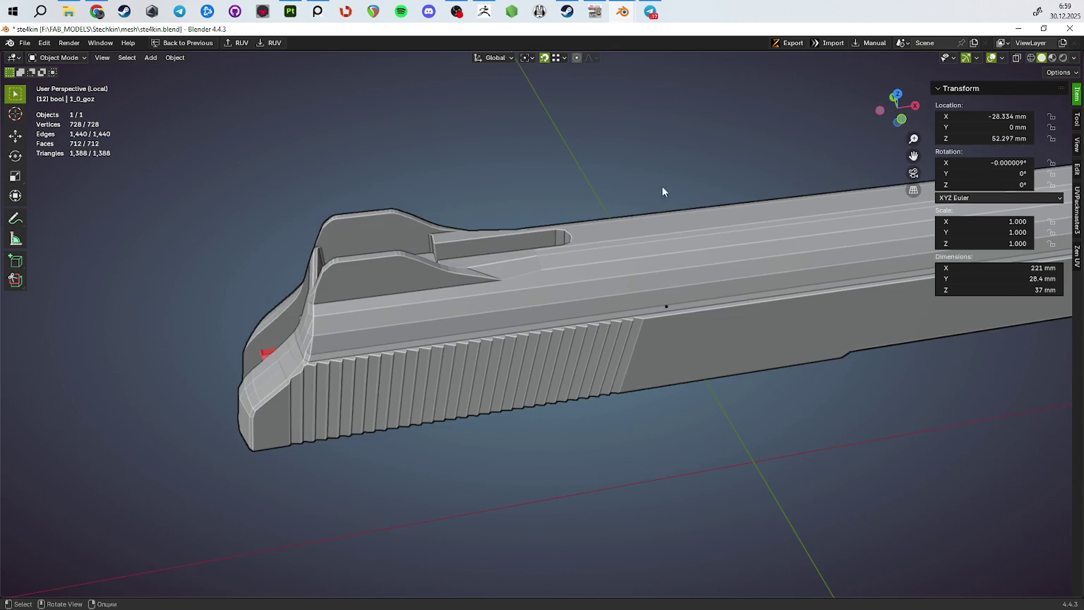
Check Painter's loading progress twice, orbiting the slide in Blender until the shotgun loads
key(alt+Tab)
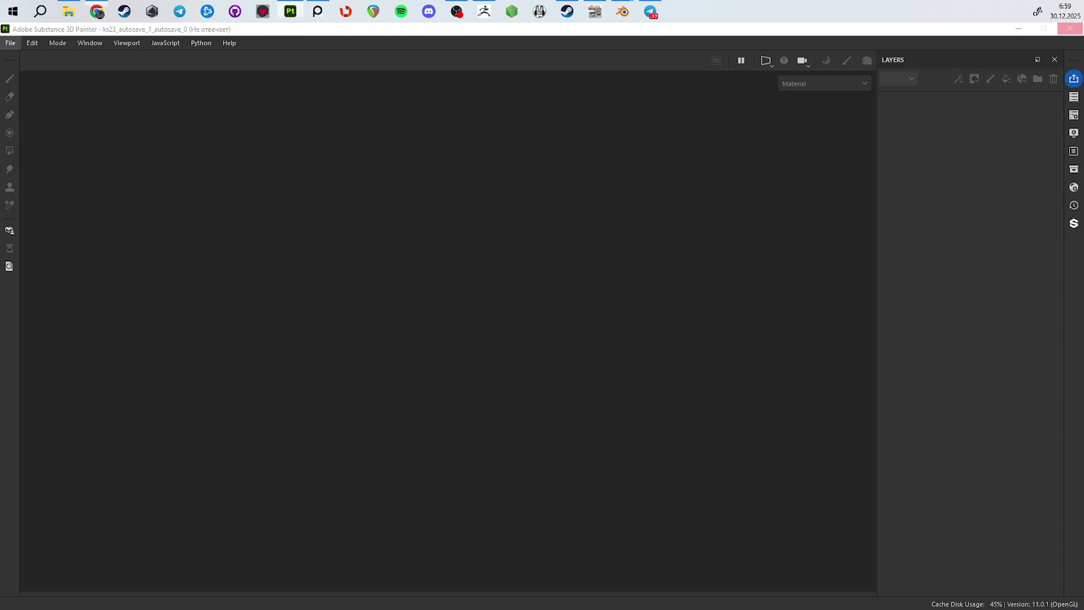
key(alt+Tab)
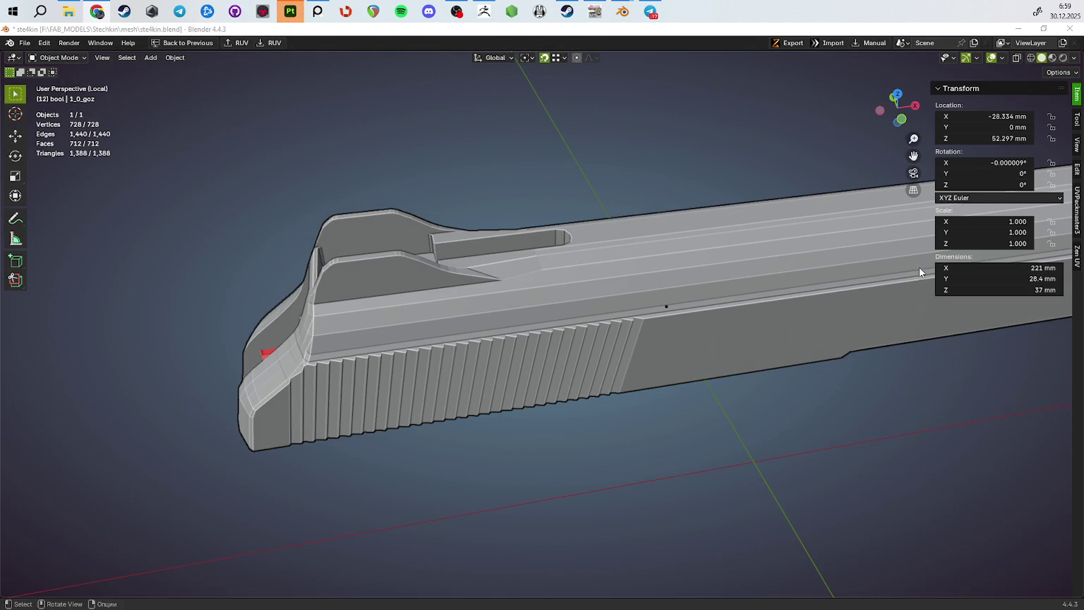
scroll(down, 3)
scroll(down, 3)
drag(754, 356, 702, 266)
key(alt+Tab)
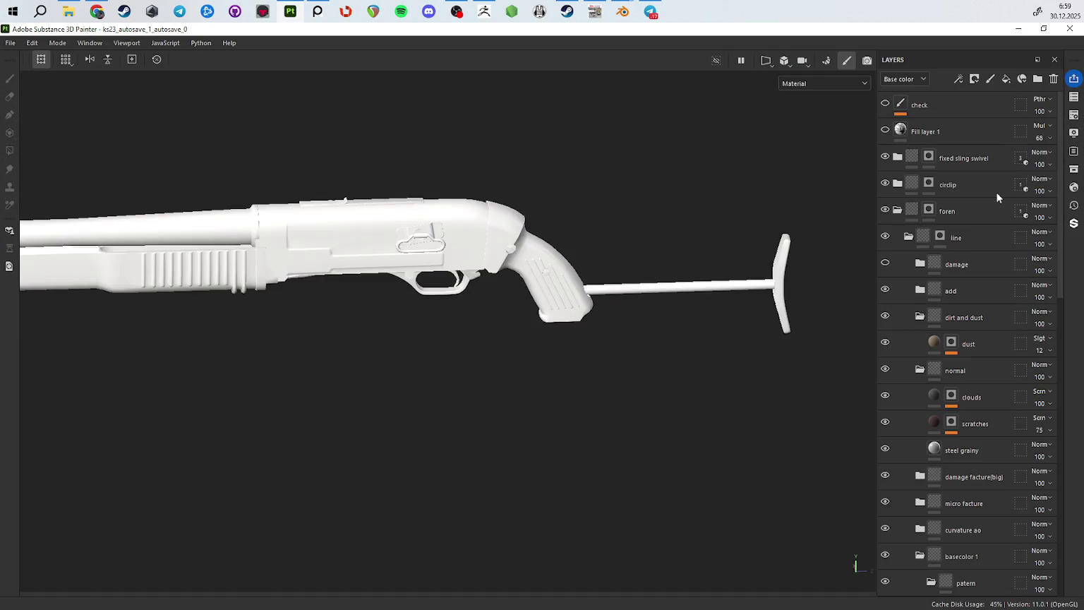
key(alt+Tab)
drag(419, 380, 697, 270)
scroll(down, 3)
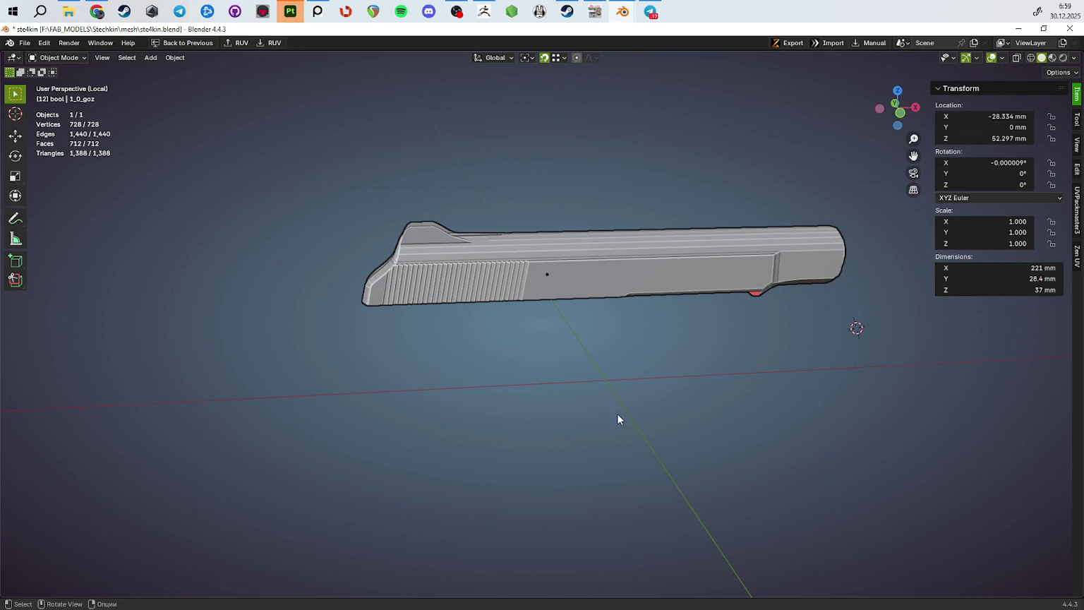
Orbit and zoom around the slide to inspect its top, red underside, front and rear
drag(623, 391, 633, 402)
scroll(up, 3)
scroll(down, 3)
drag(591, 370, 558, 420)
scroll(up, 3)
scroll(down, 3)
scroll(up, 3)
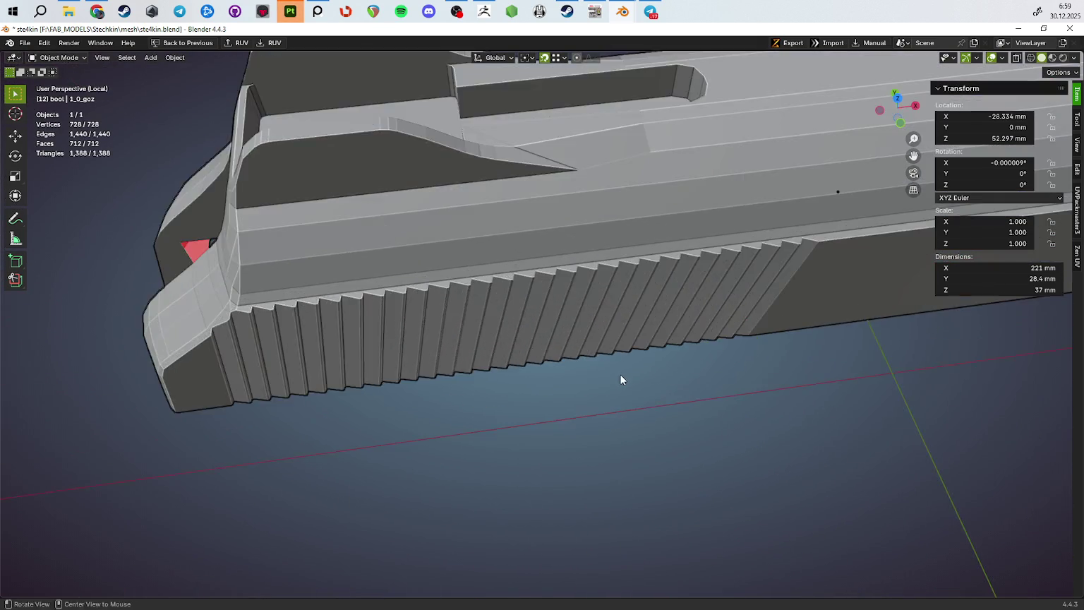
scroll(up, 3)
drag(591, 336, 169, 353)
drag(446, 335, 565, 304)
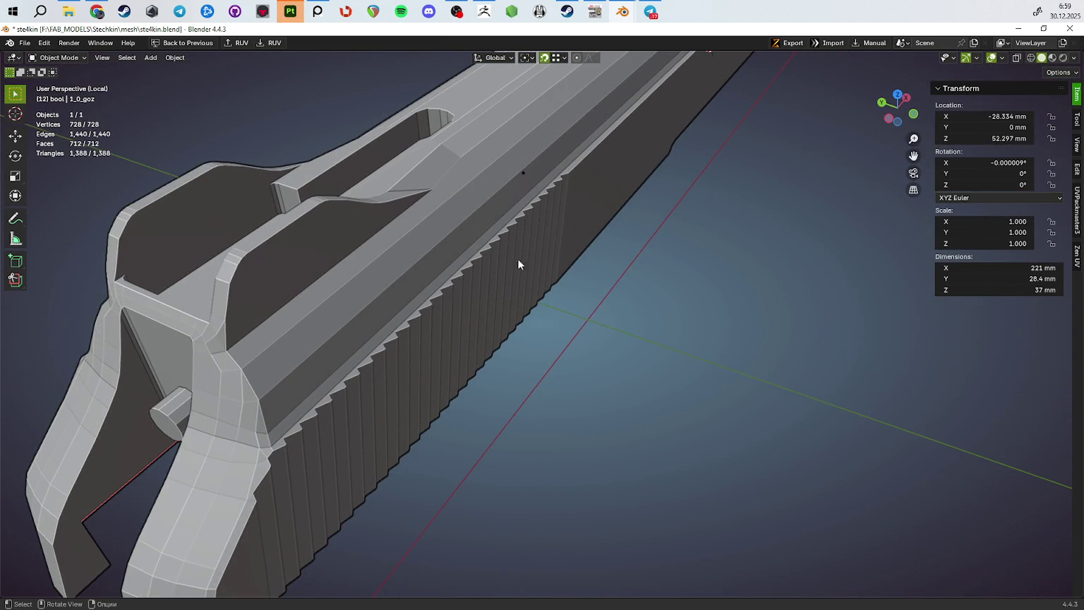
drag(433, 347, 623, 314)
Enter Edit Mode on the slide, close in on the serrations, and switch to edge select
key(Tab)
scroll(up, 3)
scroll(up, 3)
scroll(up, 3)
drag(544, 353, 626, 308)
drag(480, 362, 455, 380)
key(2)
scroll(up, 3)
Select a serration rim edge and then all sharp edges on the slide
click(482, 382)
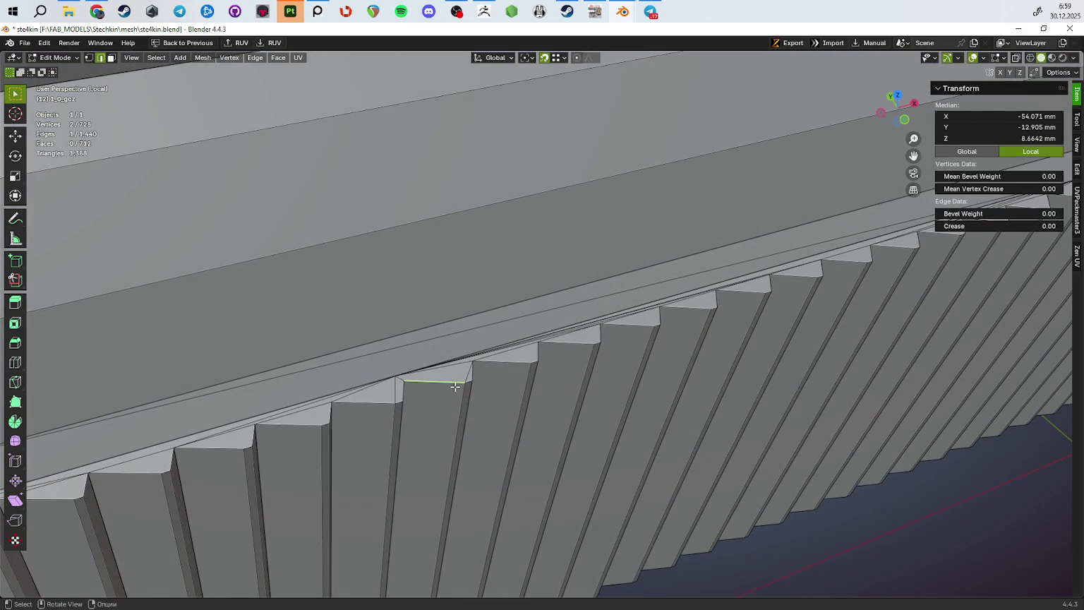
scroll(down, 3)
scroll(down, 3)
key(shift+alt+s)
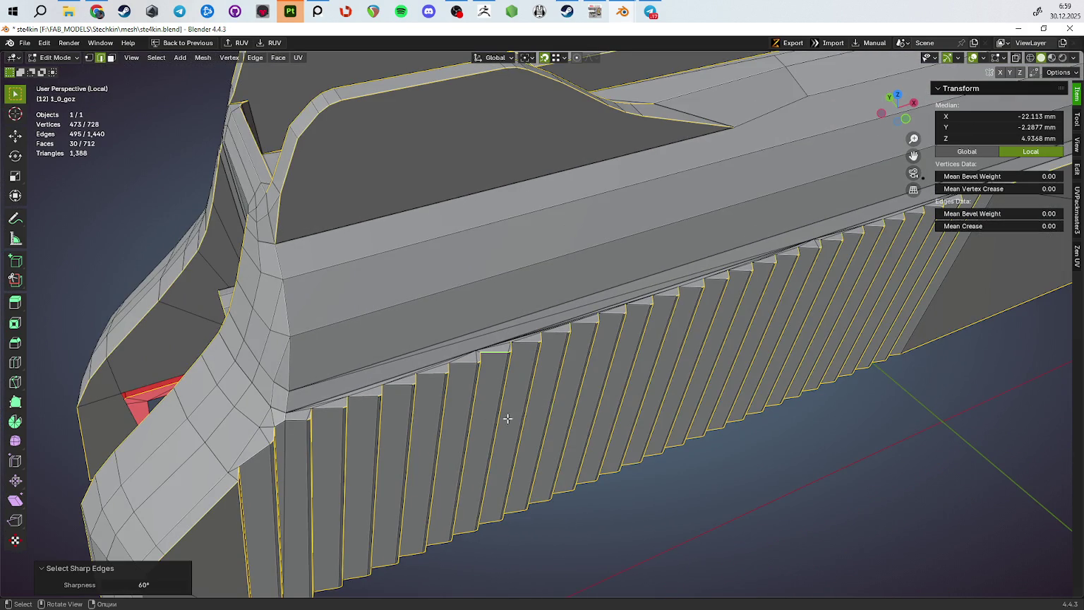
drag(542, 413, 514, 350)
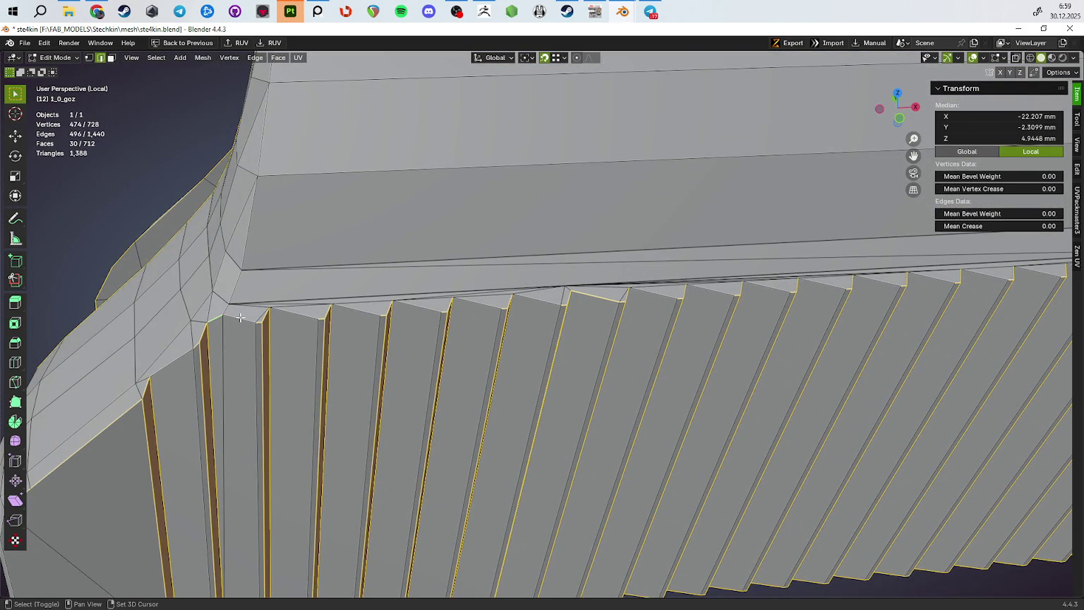
drag(289, 328, 705, 318)
Add the top rim edges along the slide to the selection
click(755, 290)
drag(808, 332, 653, 307)
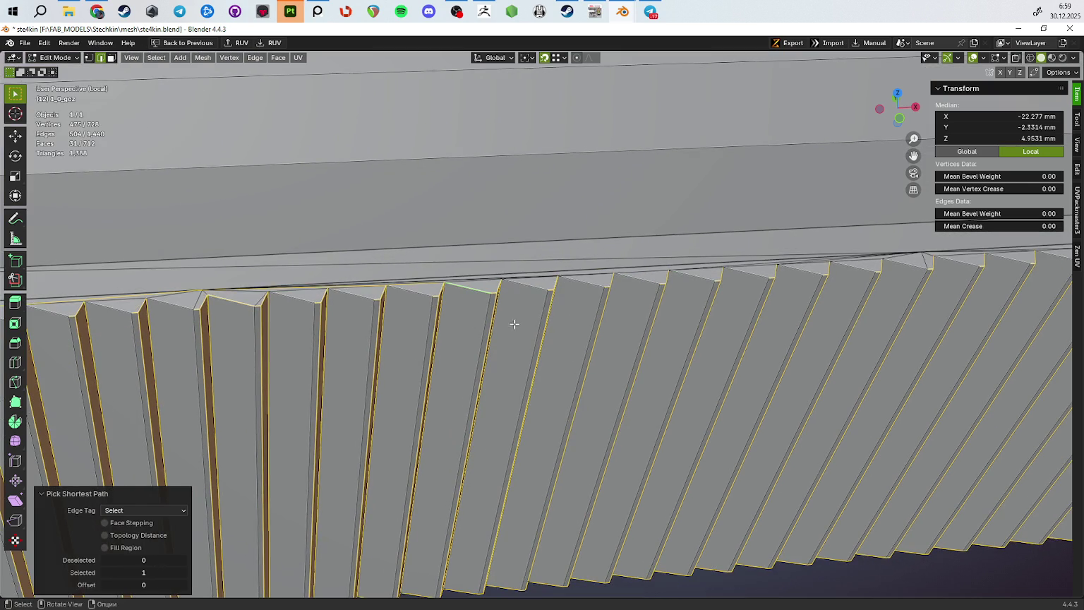
click(209, 308)
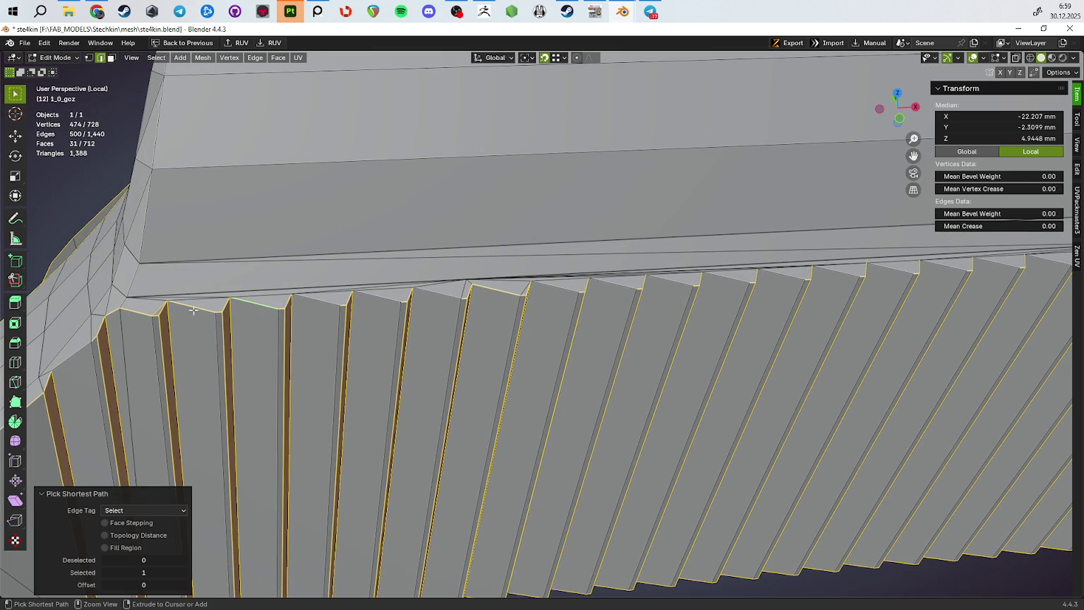
click(310, 302)
click(391, 302)
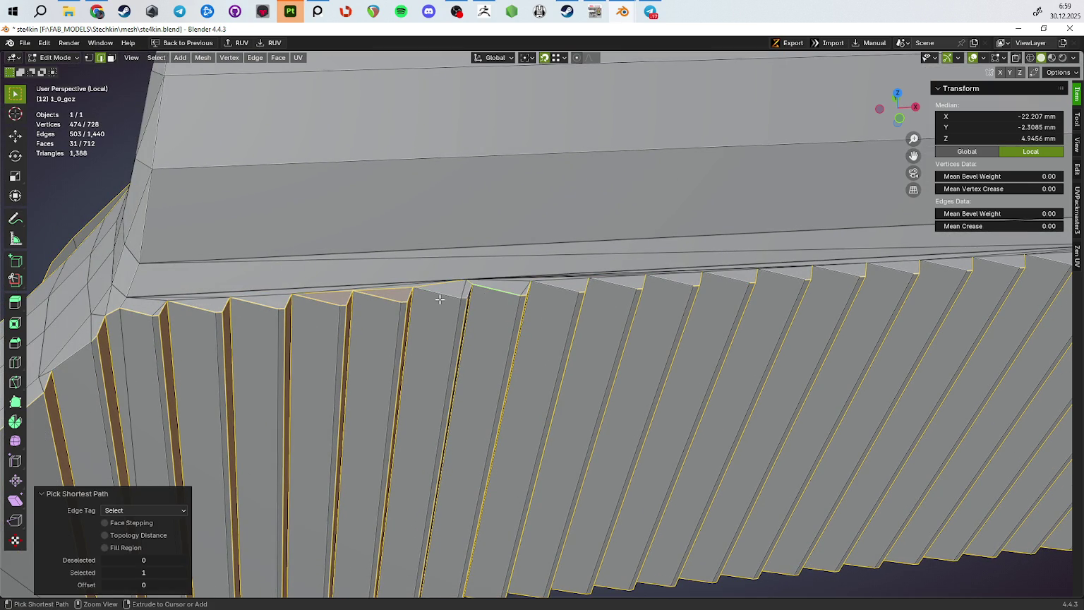
click(440, 296)
click(440, 296)
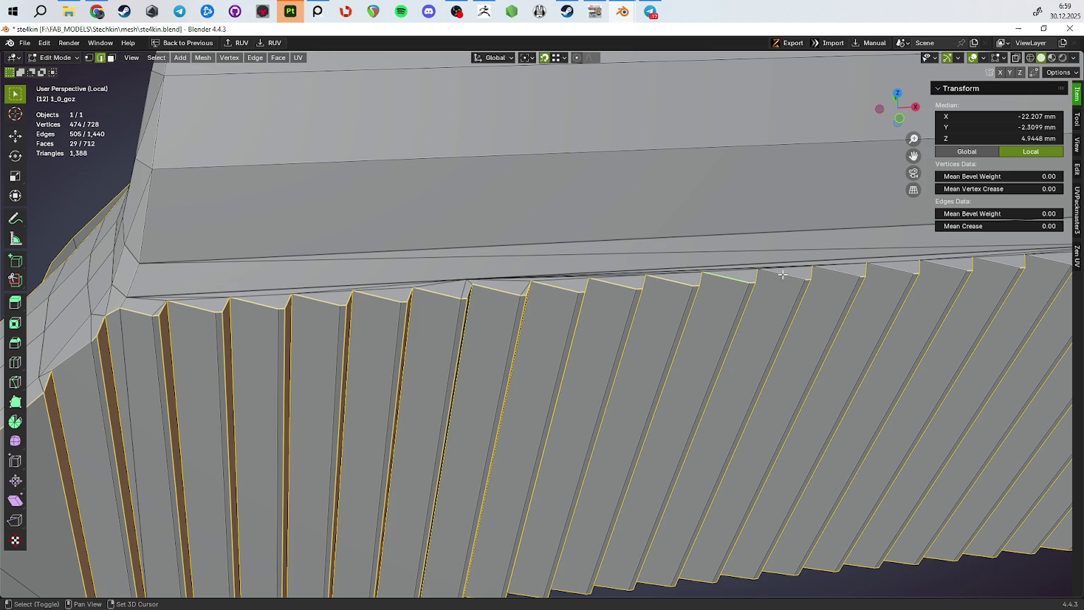
Extend the selection along the serrated rim, including the large flat face beside it
click(779, 277)
drag(779, 277, 643, 277)
drag(734, 266, 734, 285)
click(498, 291)
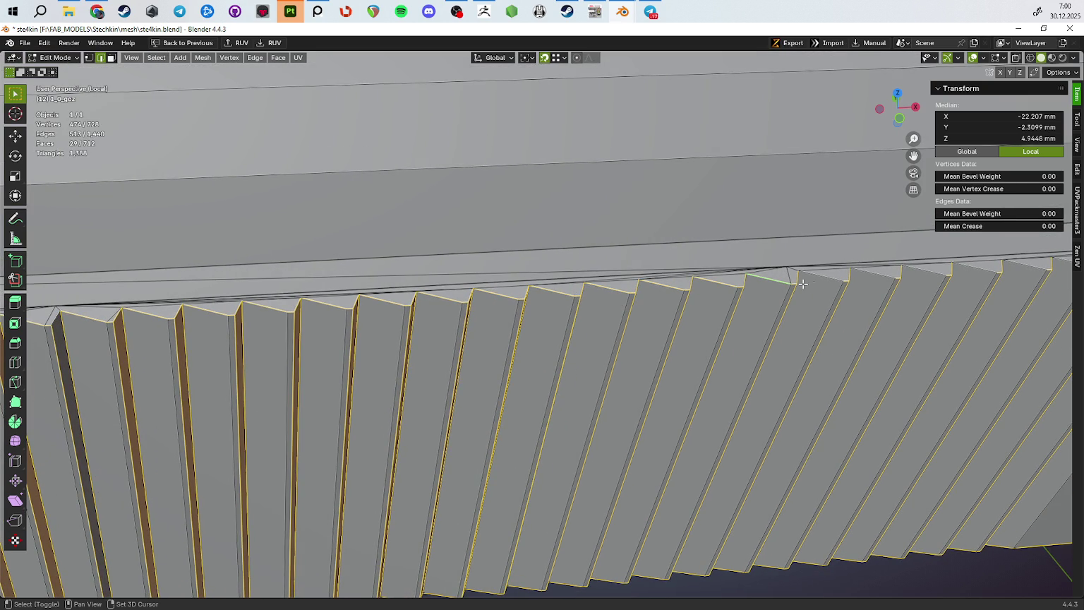
click(867, 279)
drag(868, 279, 656, 277)
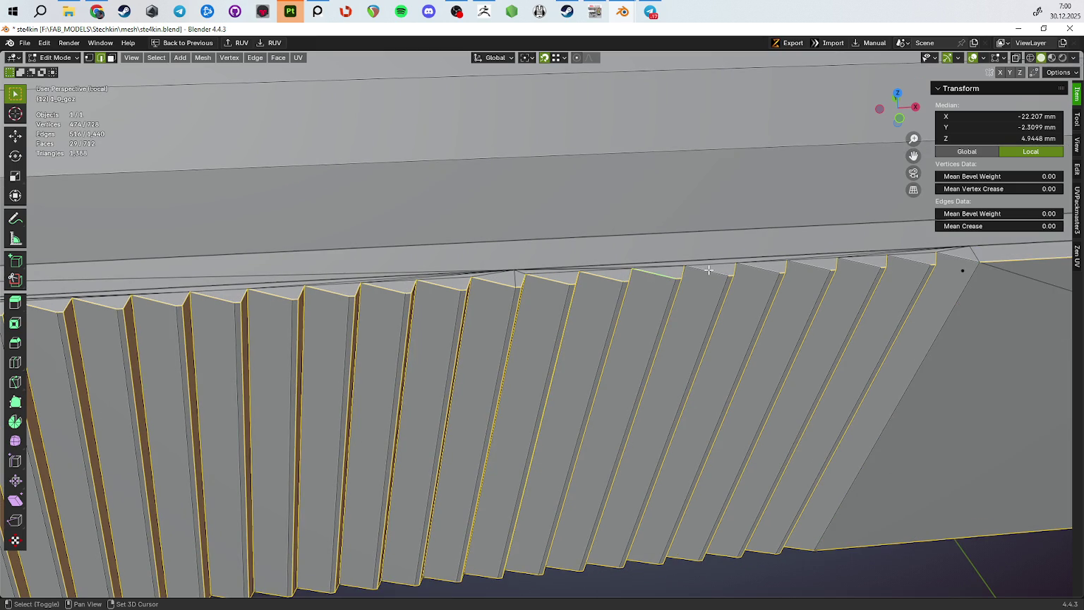
click(922, 295)
Circle-select the ribbed faces and add one more rib face
drag(923, 294, 727, 356)
key(c)
drag(727, 357, 266, 273)
click(265, 272)
right_click(265, 272)
drag(265, 273, 345, 272)
click(430, 288)
scroll(up, 3)
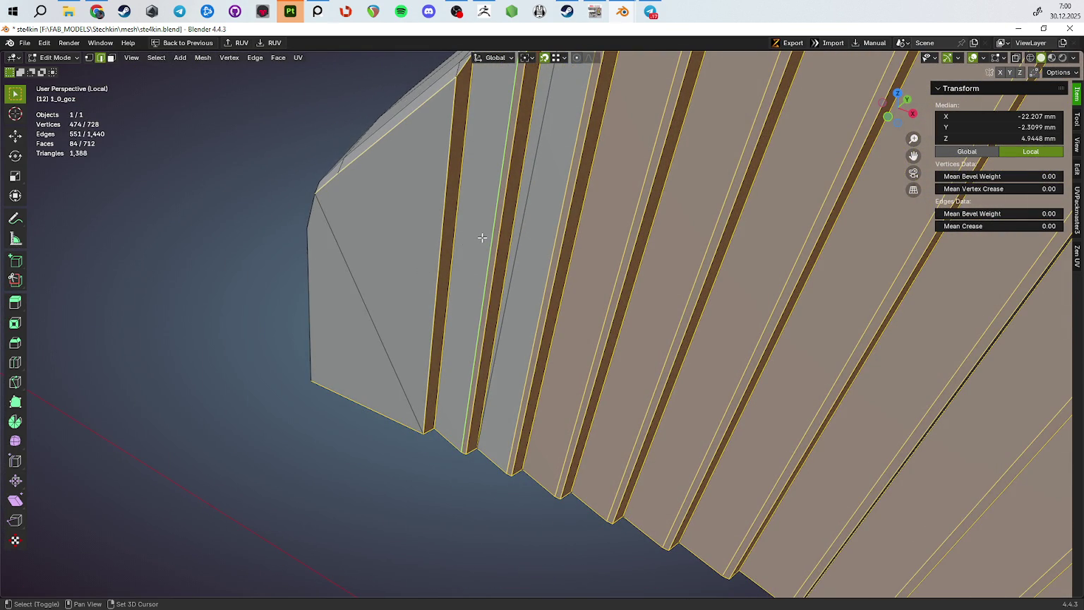
Apply bevel weight 1 to the selection, return to Object Mode, and make 1_0bool4_goz active
drag(463, 274, 465, 279)
drag(609, 290, 459, 306)
drag(890, 352, 721, 385)
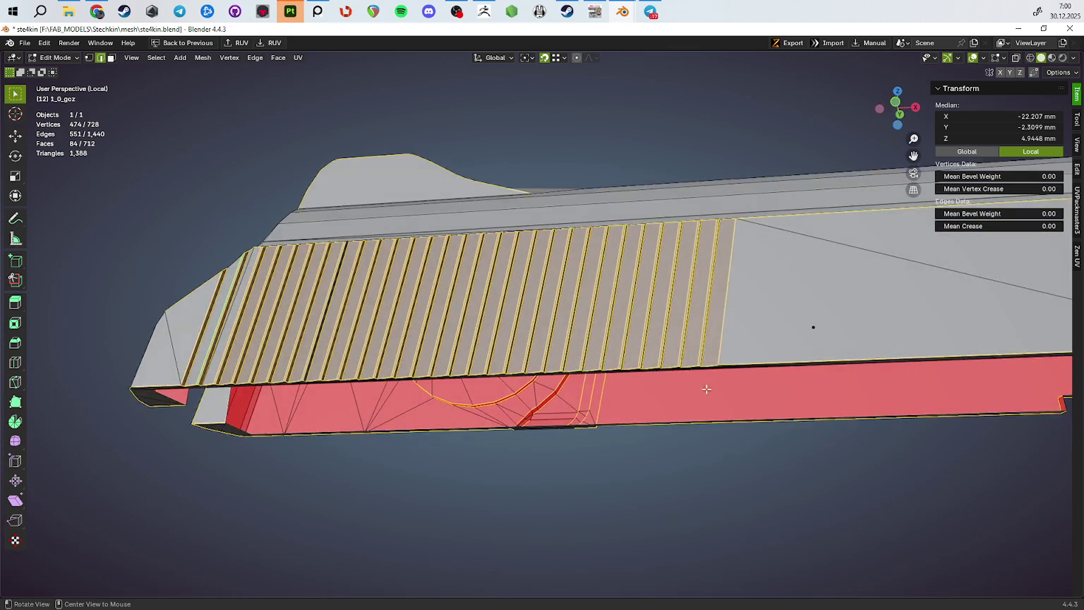
text(1)
key(Return)
key(Tab)
drag(832, 297, 805, 317)
key(ctrl+z)
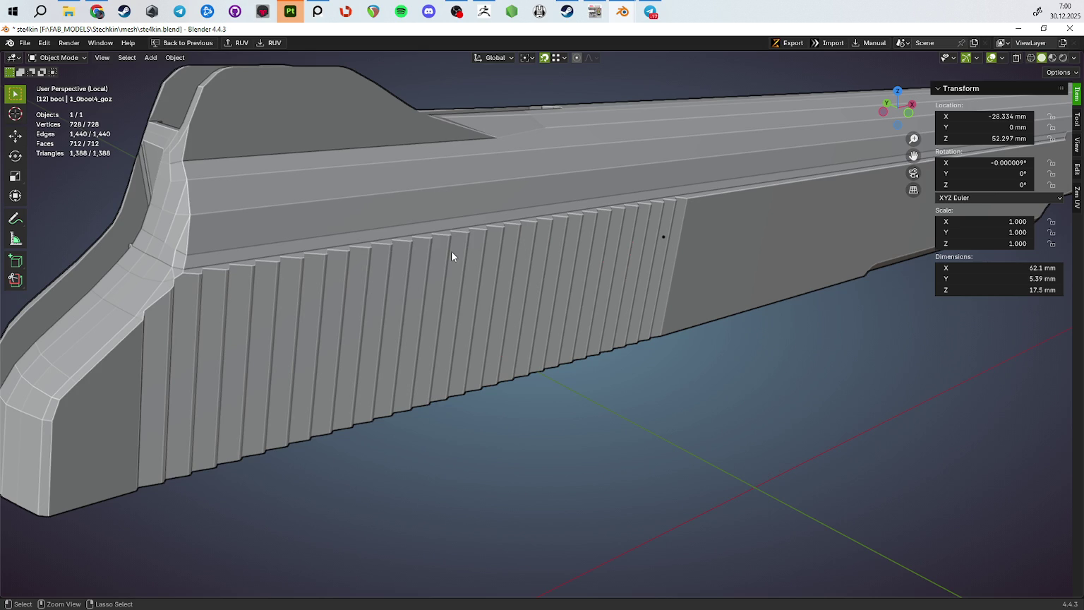
Clear the object selection and save the blend file
key(ctrl+l)
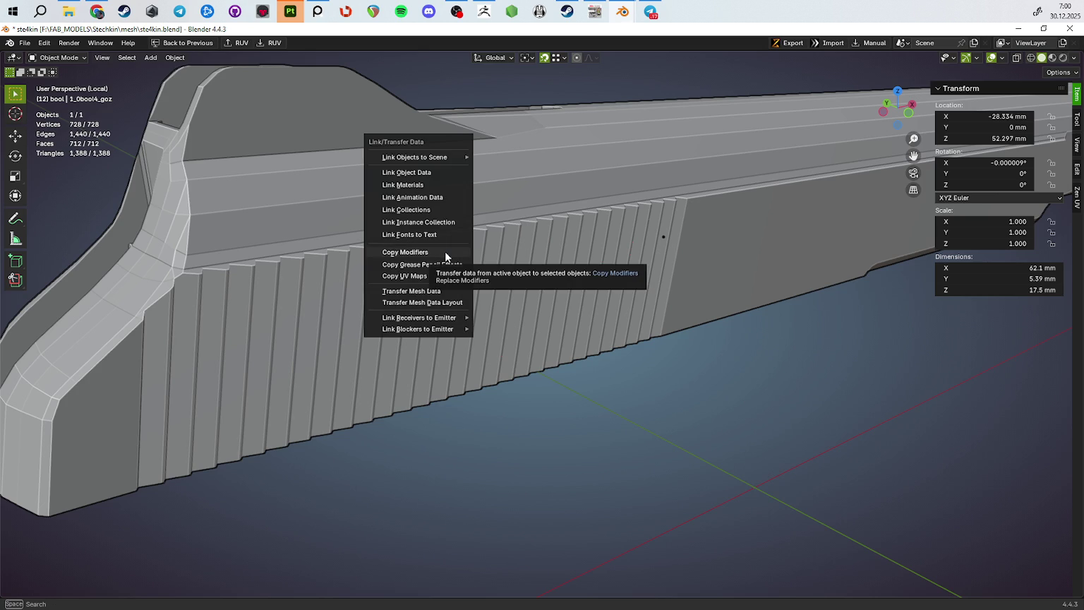
click(444, 251)
scroll(down, 3)
click(625, 455)
key(ctrl+s)
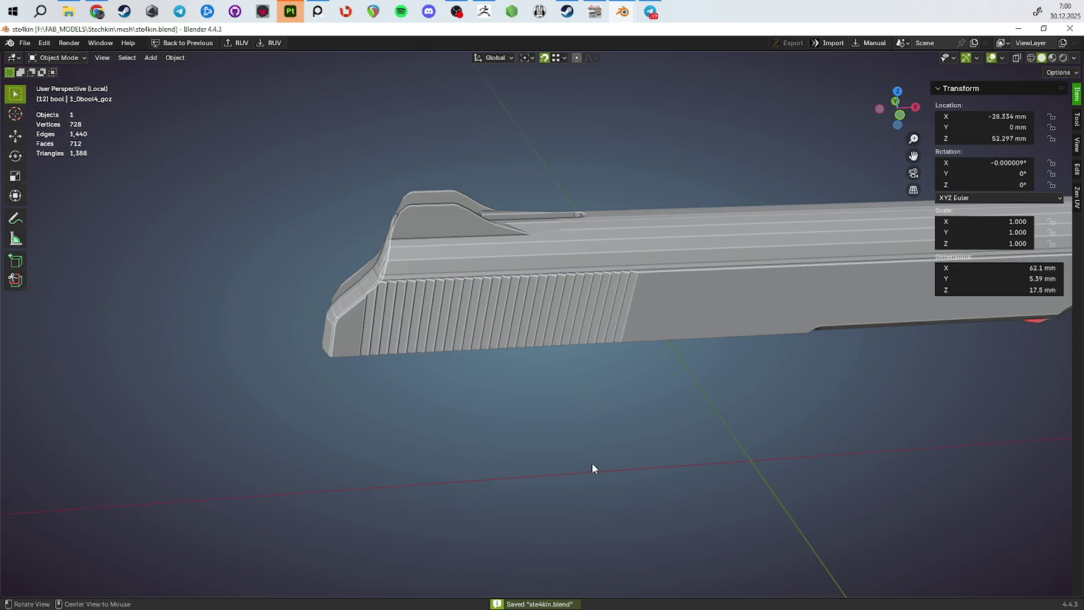
scroll(up, 3)
Copy the modifier stack onto the slide with Ctrl+L Copy Modifiers
key(Tab)
scroll(up, 3)
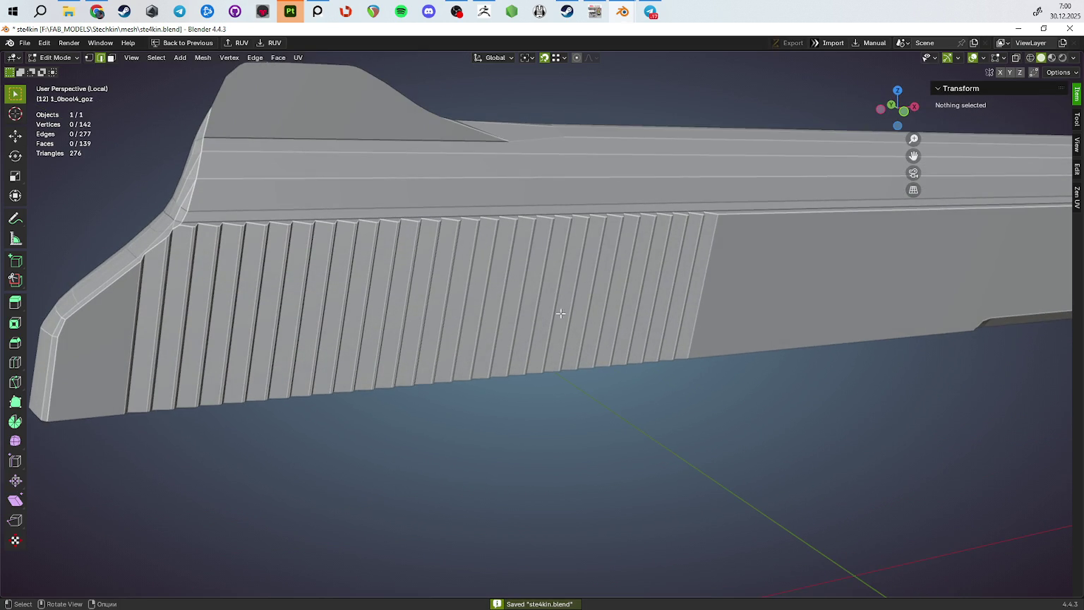
key(ctrl+z)
key(Tab)
key(Tab)
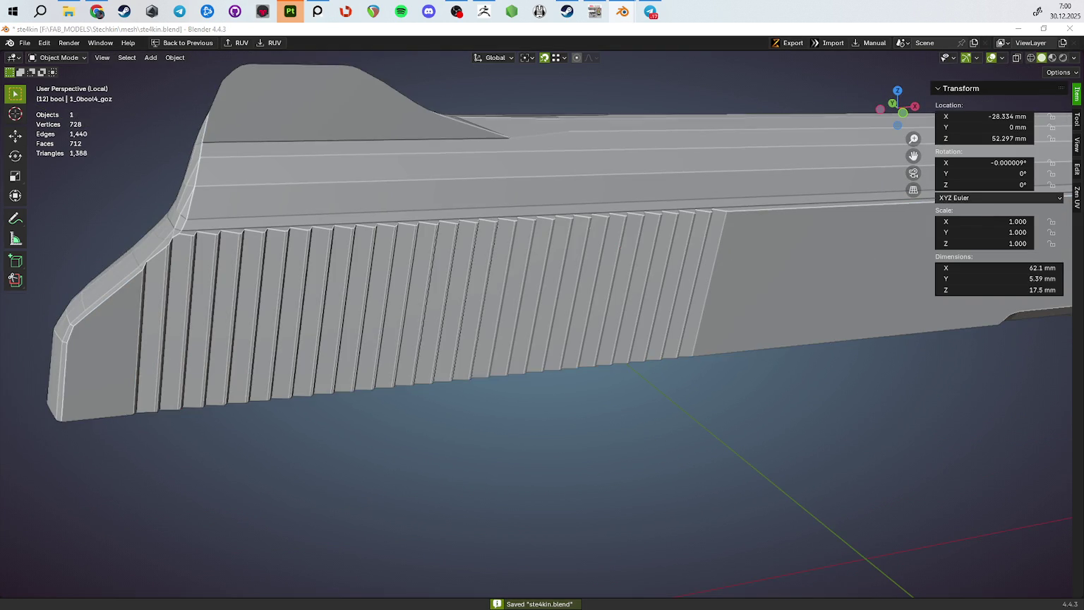
key(ctrl+l)
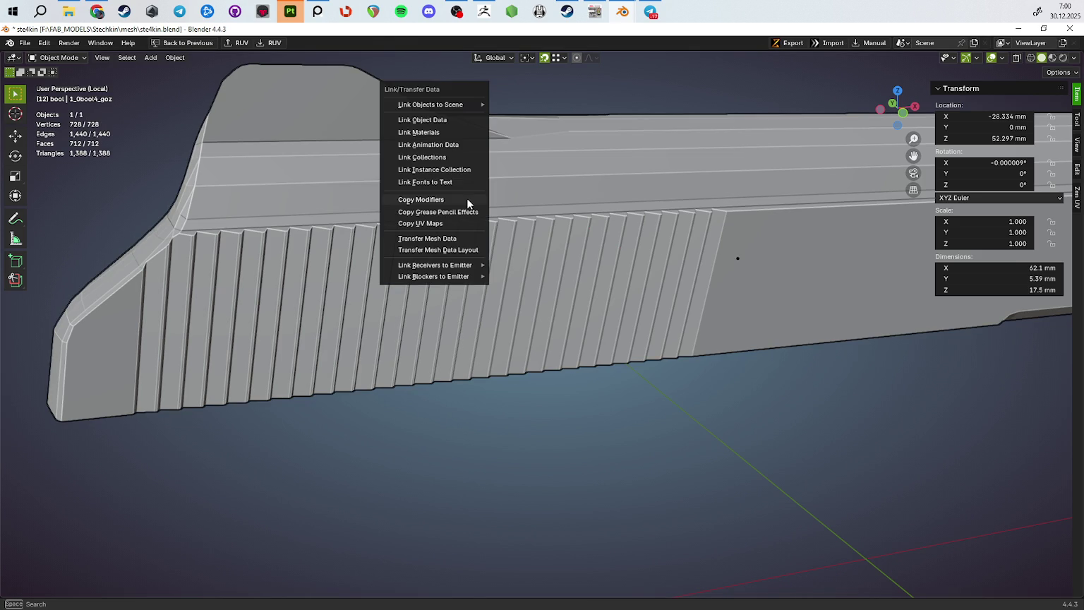
click(468, 203)
Select an edge along the rib tops and check the smoothed preview
drag(511, 318, 397, 328)
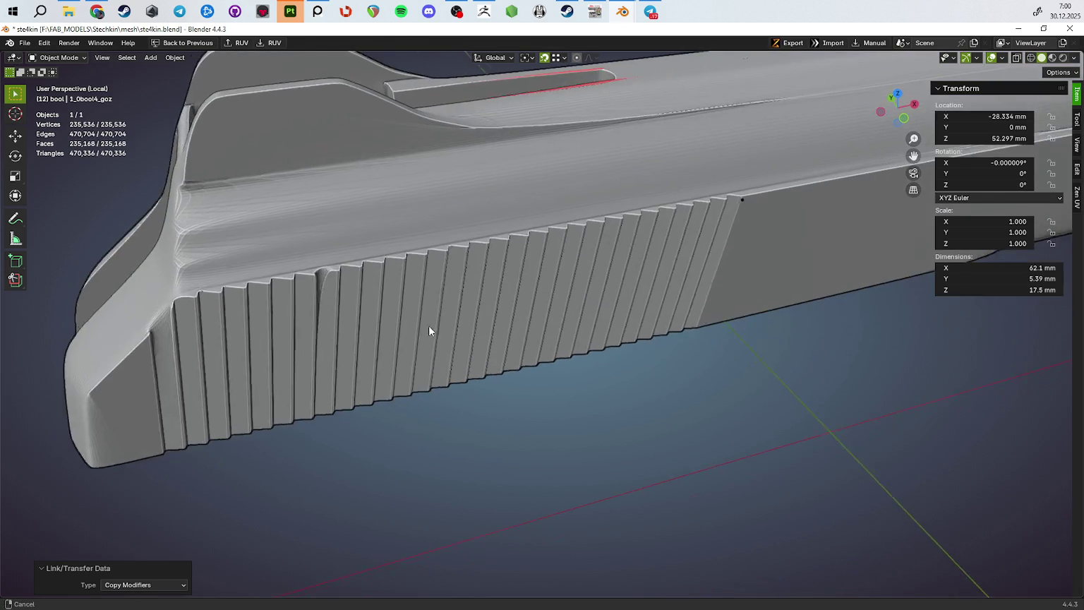
scroll(up, 3)
scroll(up, 3)
drag(504, 304, 586, 266)
key(Tab)
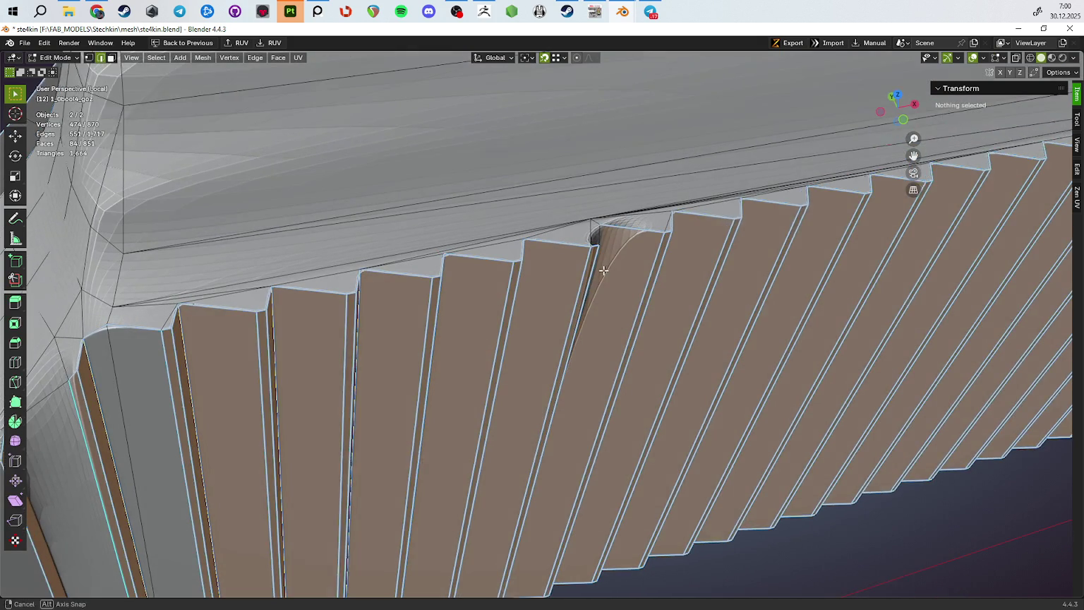
click(597, 249)
text(1)
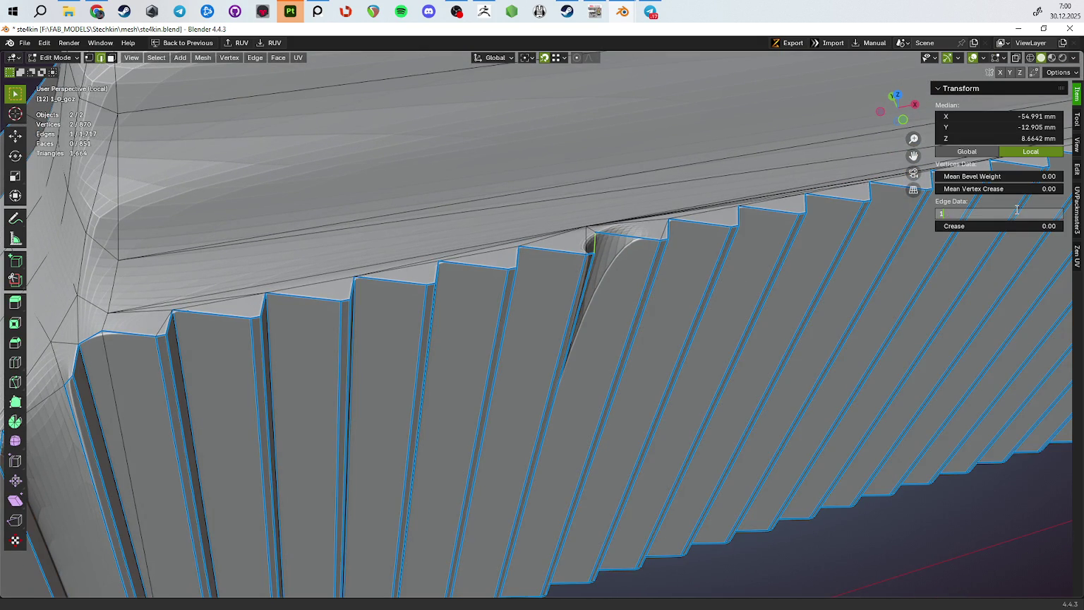
key(Tab)
scroll(down, 3)
drag(737, 326, 709, 331)
scroll(up, 3)
Compare the rib edges against the bevelled preview, toggling between the two modes
key(Tab)
scroll(down, 3)
drag(323, 314, 299, 311)
scroll(up, 3)
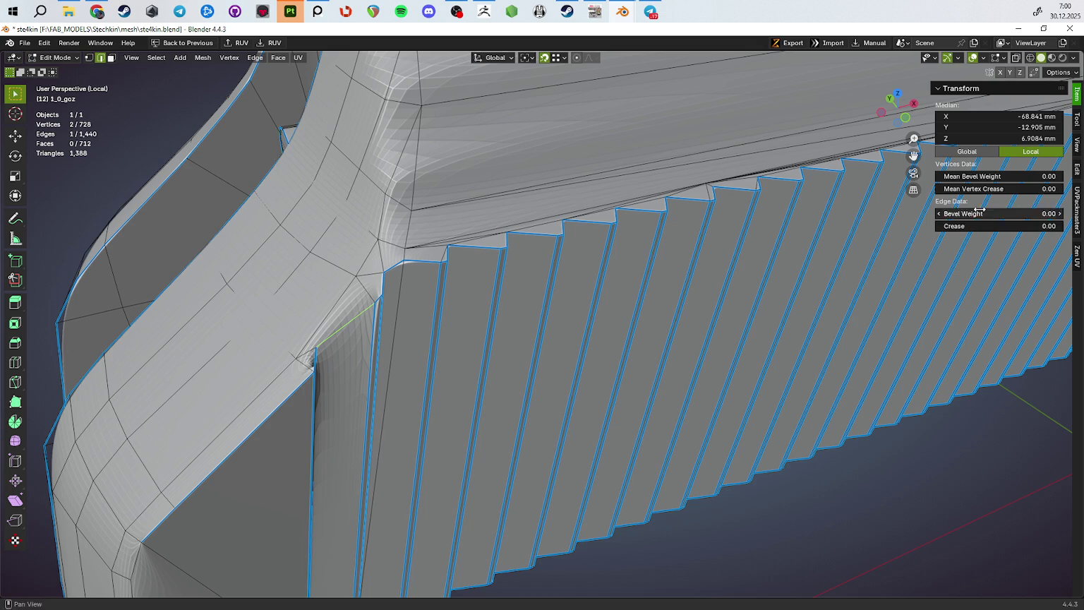
key(Tab)
scroll(down, 3)
drag(632, 320, 622, 361)
scroll(up, 3)
key(Tab)
key(Tab)
scroll(down, 3)
scroll(up, 3)
Inspect the slide's rear and side in both the edit mesh and the bevelled preview
key(Tab)
key(Tab)
scroll(up, 3)
key(Tab)
drag(697, 346, 613, 218)
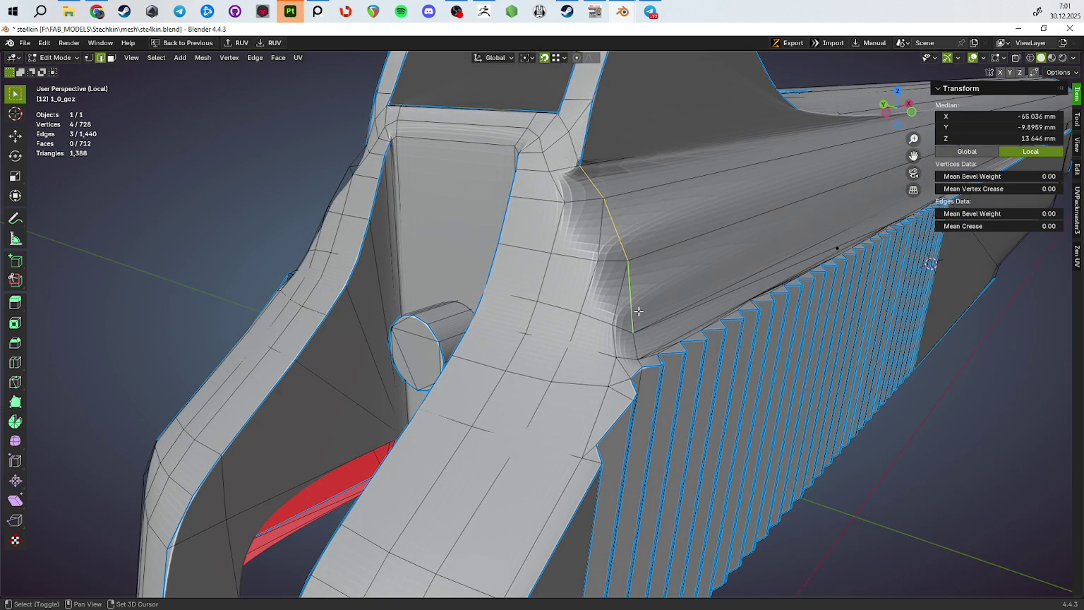
drag(640, 360, 621, 339)
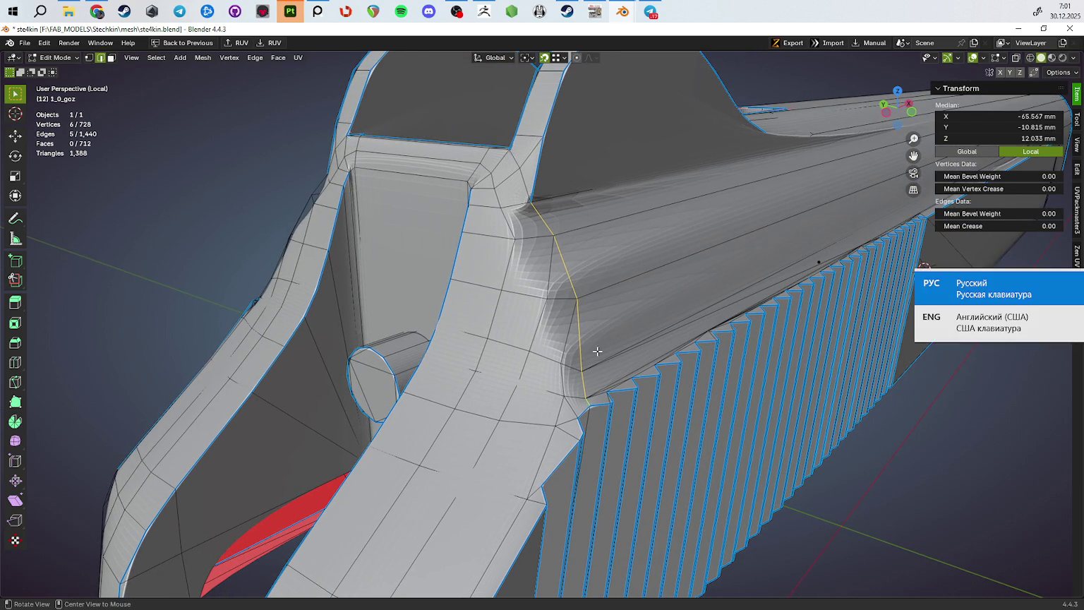
key(Tab)
drag(494, 311, 538, 248)
drag(598, 229, 577, 369)
Give two rib-line edges a bevel weight of 1 and preview the bevelled result
key(Tab)
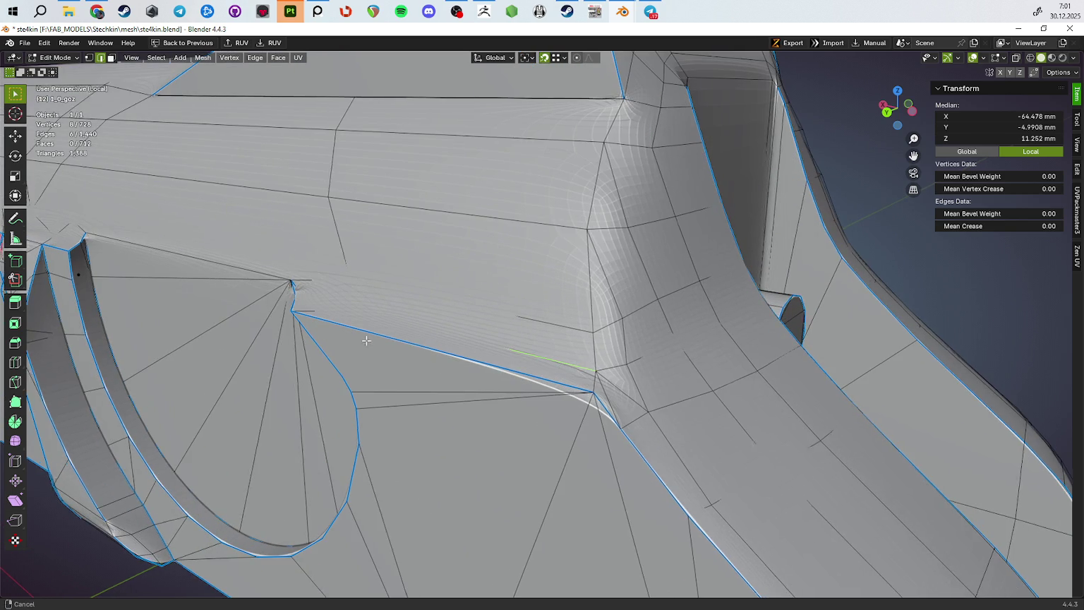
scroll(down, 3)
drag(351, 336, 716, 341)
scroll(up, 3)
drag(479, 378, 519, 384)
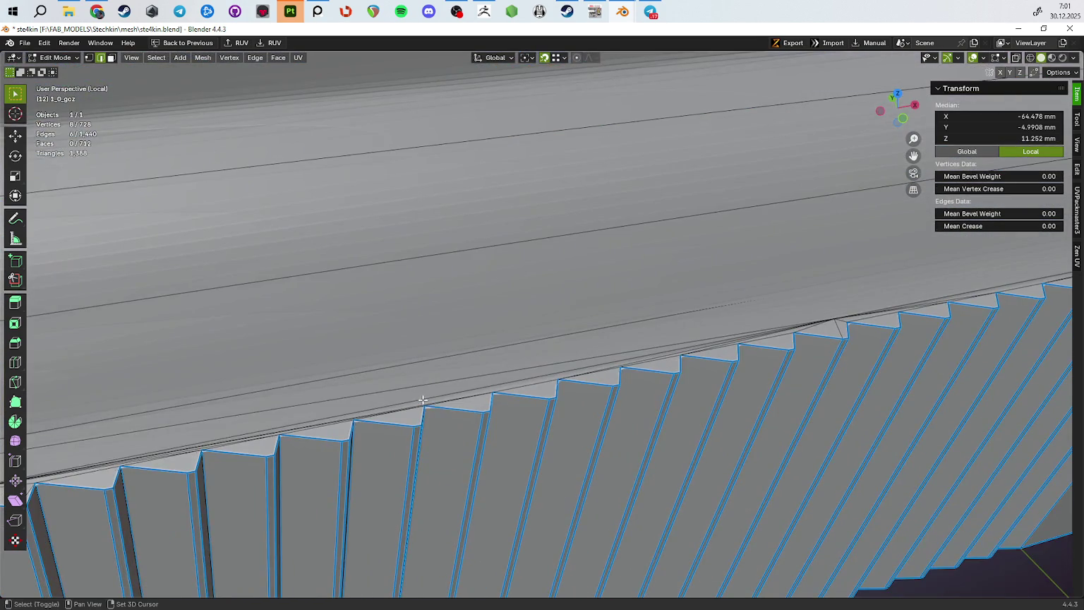
click(422, 399)
drag(423, 399, 539, 365)
click(585, 392)
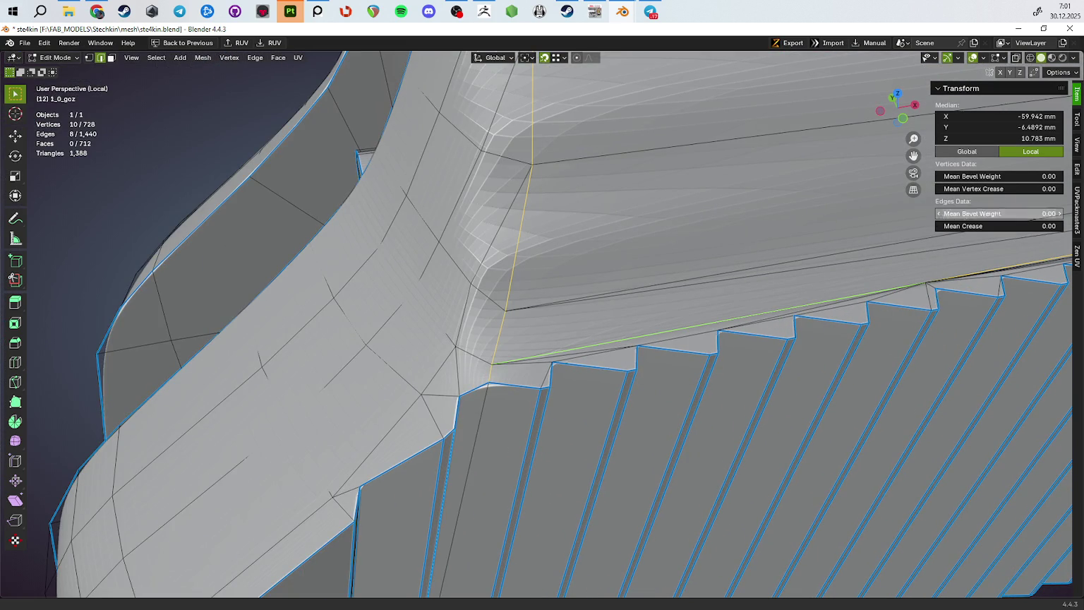
text(1)
key(Return)
scroll(down, 3)
key(Tab)
scroll(down, 3)
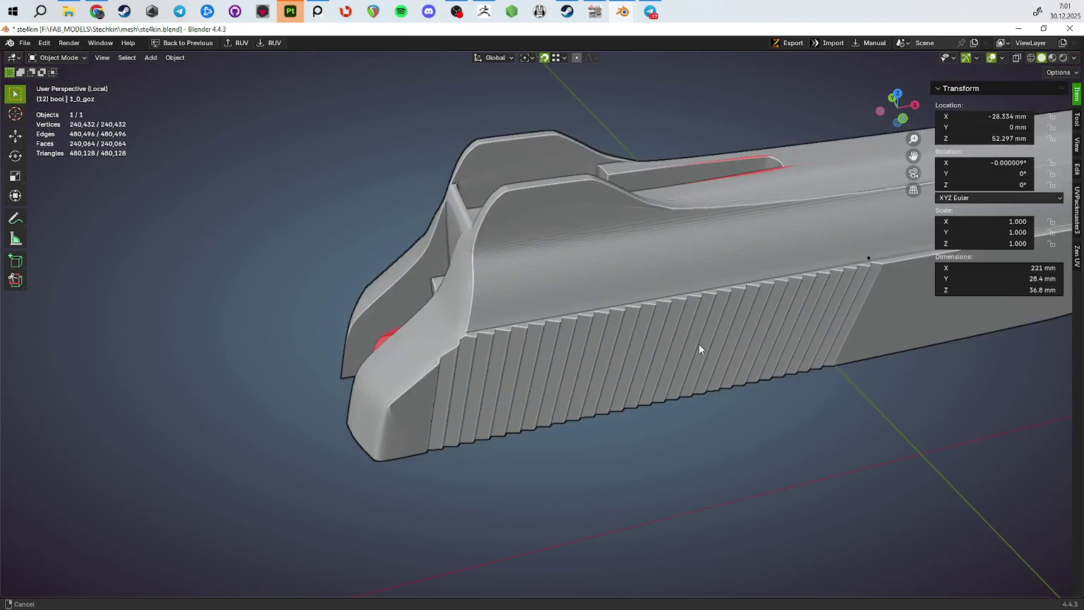
Orbit around the bevelled ribs, comparing the edit mesh with the preview
scroll(up, 3)
drag(600, 349, 513, 314)
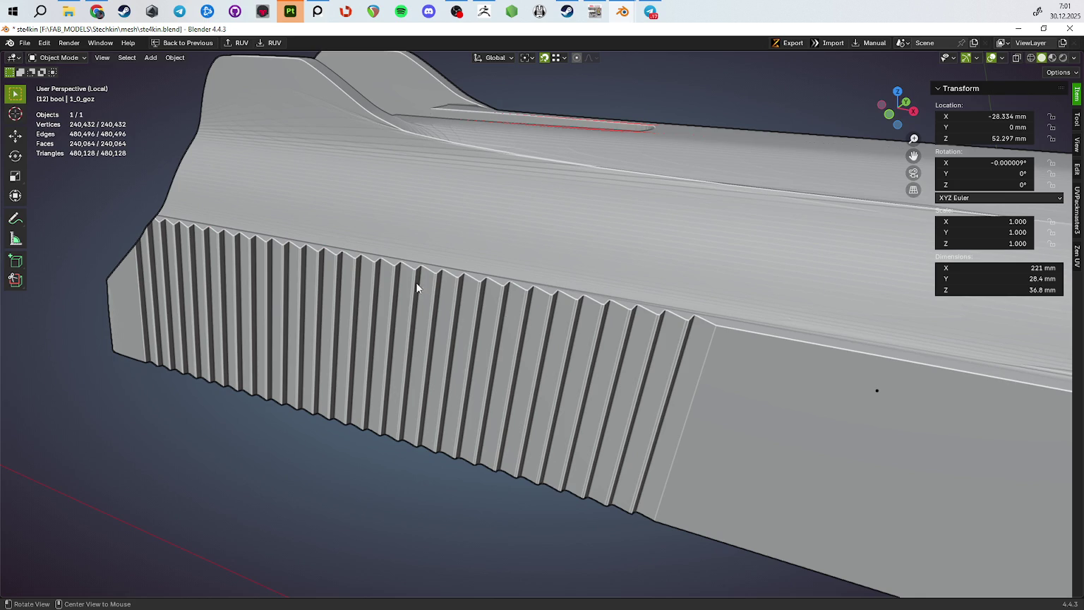
drag(443, 296, 411, 302)
key(Tab)
key(Tab)
scroll(up, 3)
drag(468, 336, 433, 289)
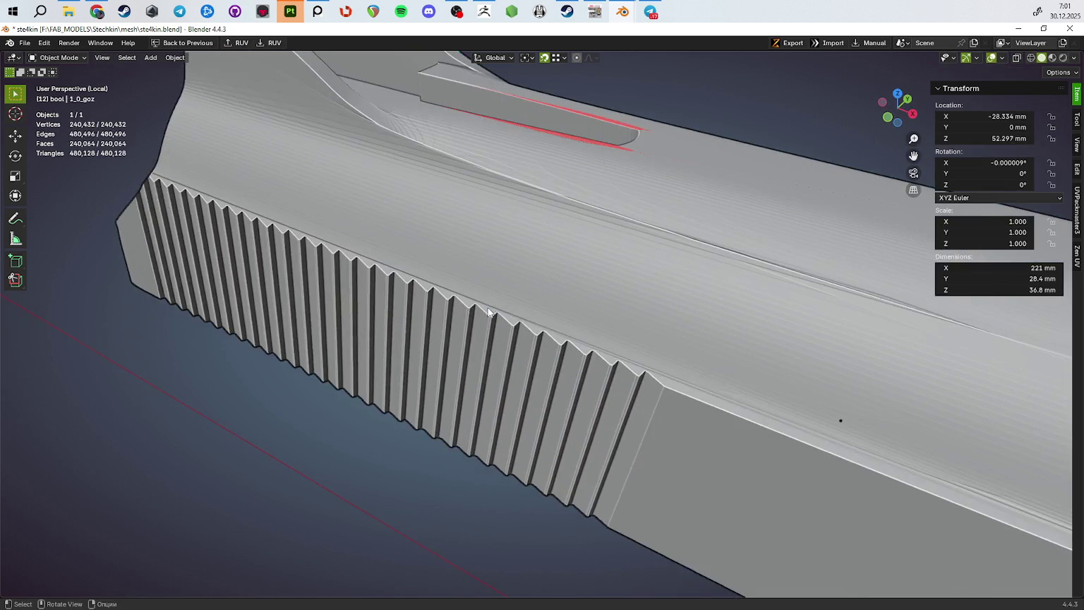
key(Tab)
scroll(up, 3)
scroll(up, 3)
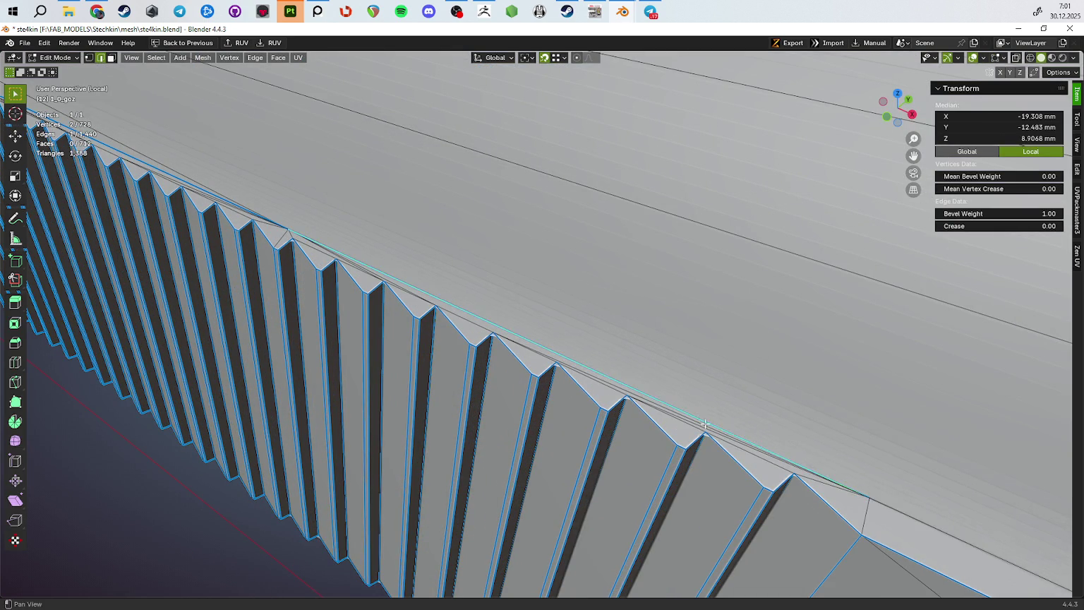
scroll(down, 3)
key(Tab)
drag(551, 352, 668, 352)
Select the two edges at the rear recess rim and check them bevelled
key(Tab)
drag(651, 218, 375, 311)
click(790, 280)
click(846, 264)
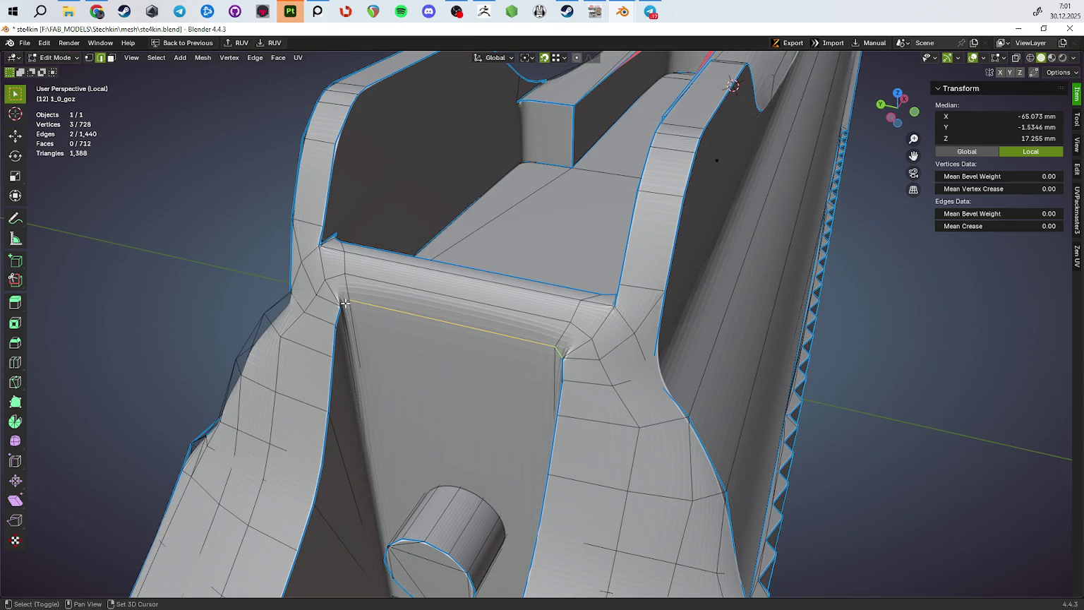
drag(484, 387, 660, 280)
key(Tab)
key(Tab)
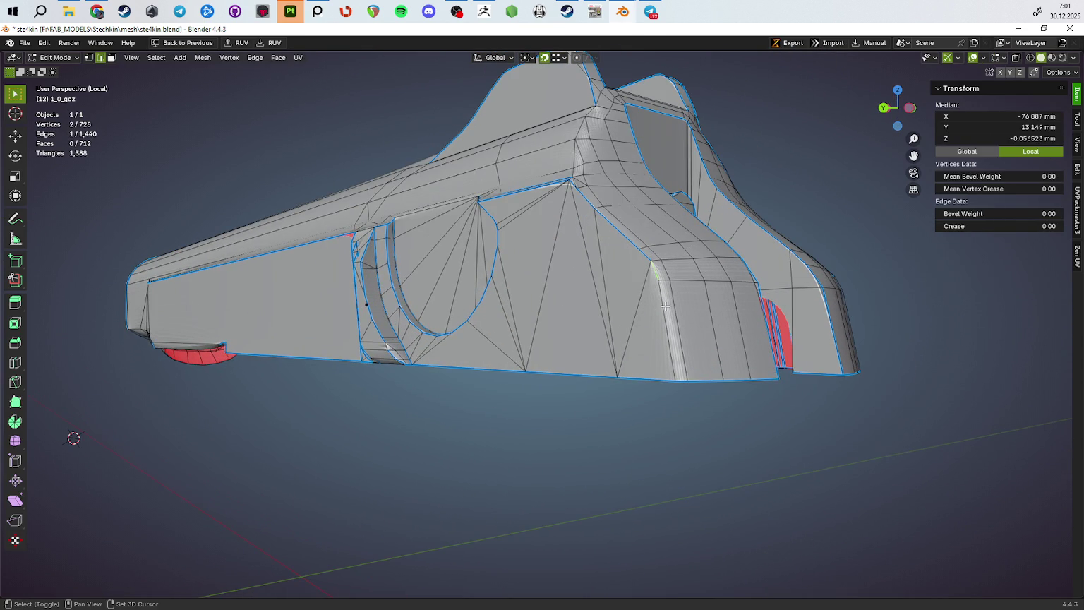
Review the slide from the front, side and rear recess, then switch to Substance 3D Painter
drag(889, 311, 446, 307)
key(Tab)
key(Tab)
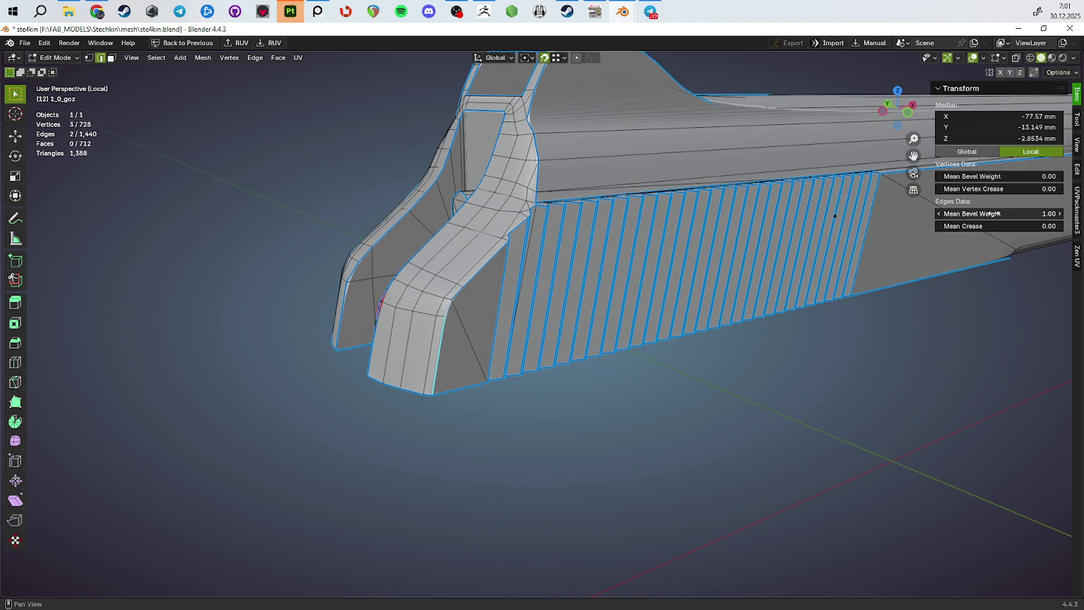
drag(506, 378, 641, 353)
key(Tab)
key(Tab)
key(Tab)
key(Tab)
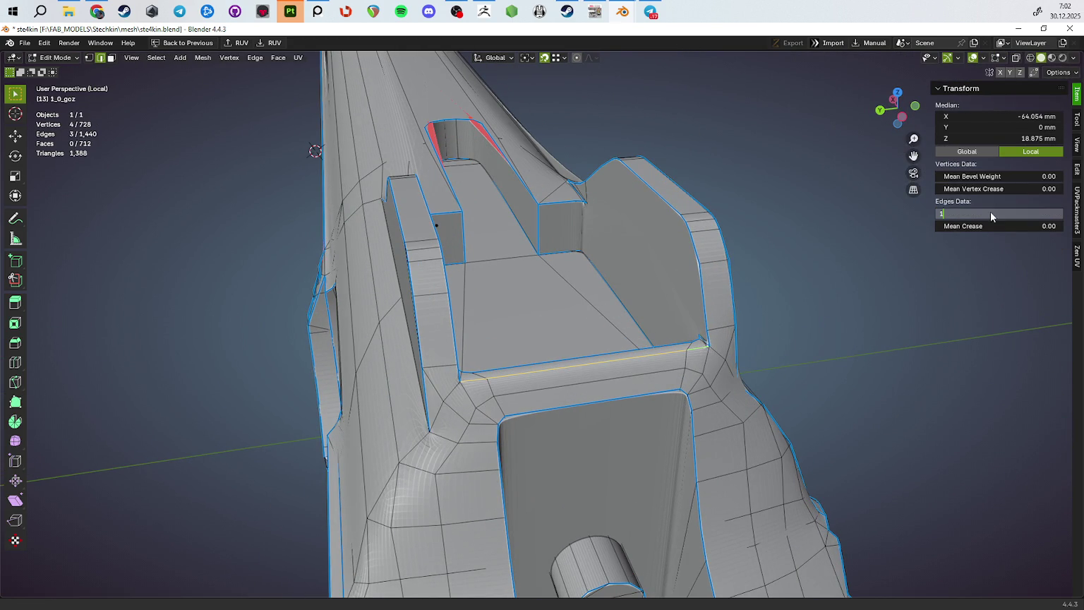
key(Tab)
drag(664, 383, 957, 282)
scroll(up, 3)
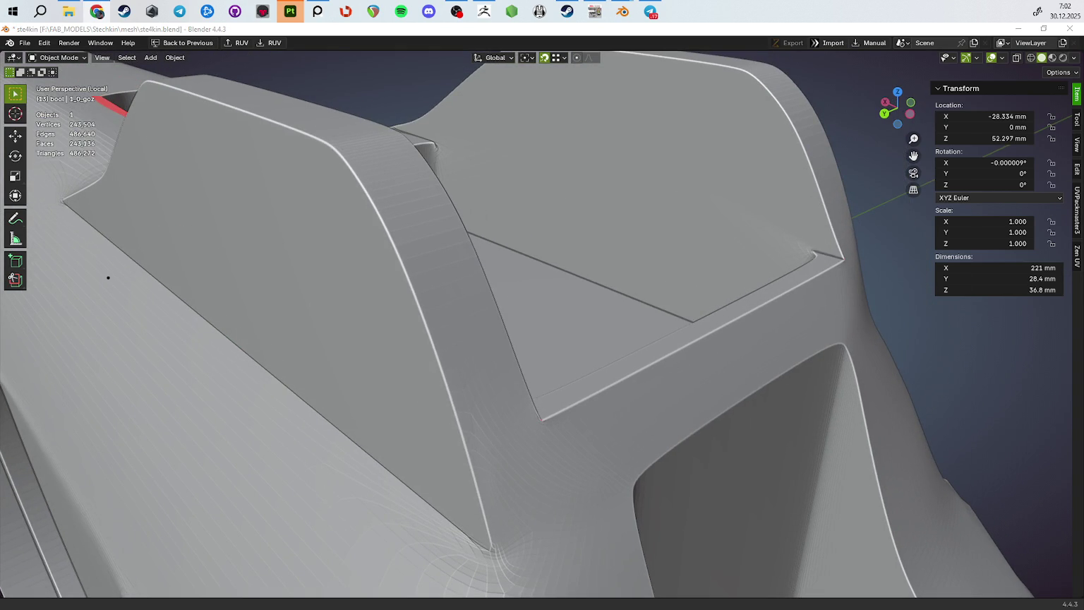
key(alt+Tab)
scroll(up, 3)
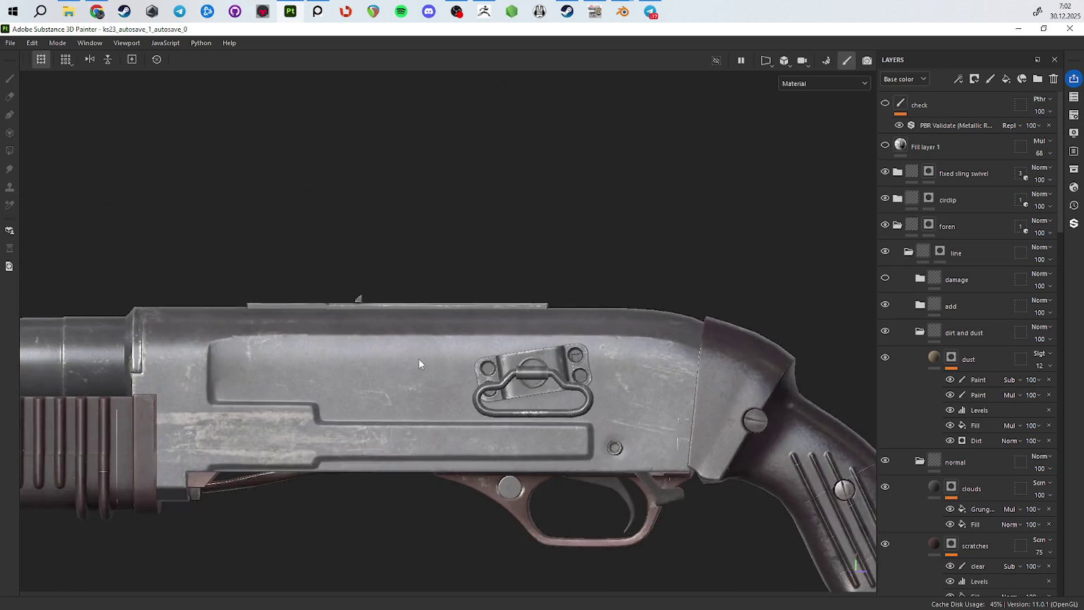
Inspect the textured shotgun's receiver from the top rear and its grip from a steep angle
scroll(up, 3)
drag(422, 357, 399, 218)
scroll(up, 3)
scroll(up, 3)
scroll(down, 3)
scroll(up, 3)
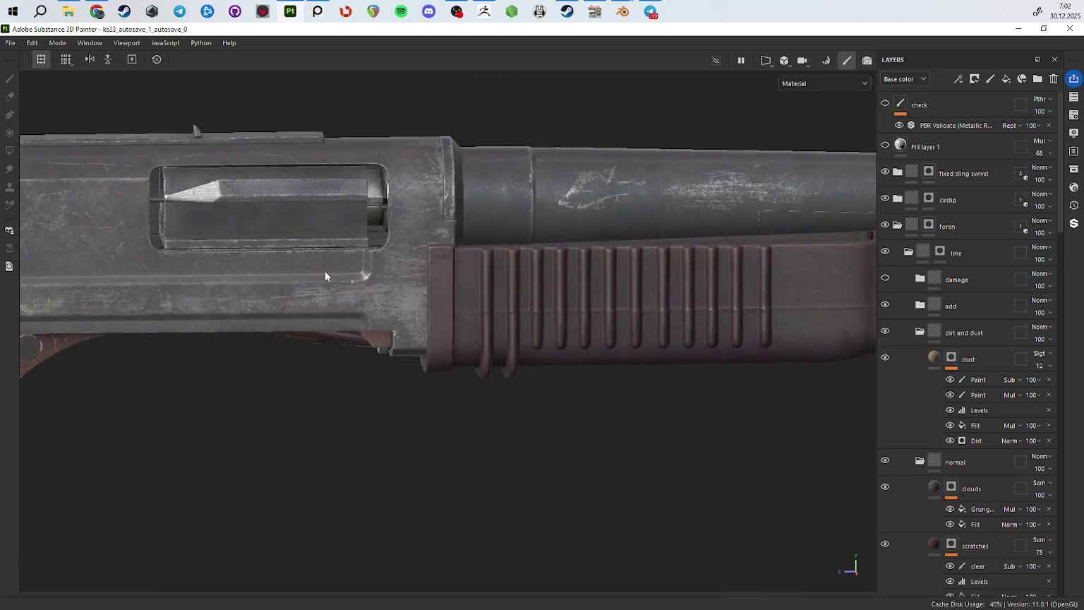
drag(289, 278, 242, 286)
scroll(down, 3)
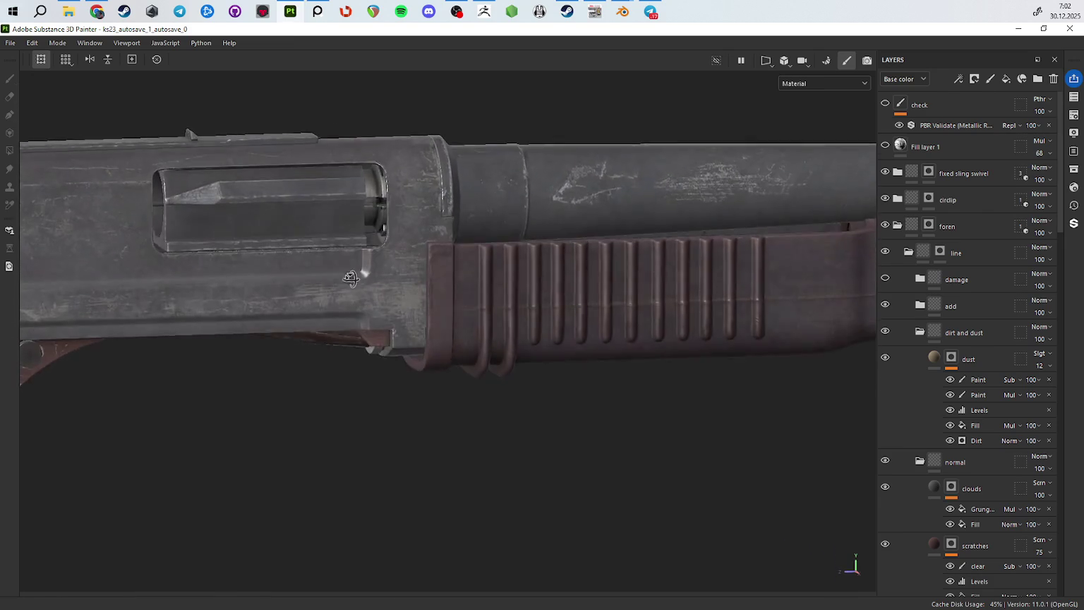
scroll(down, 3)
drag(257, 323, 575, 249)
scroll(up, 3)
drag(575, 249, 866, 303)
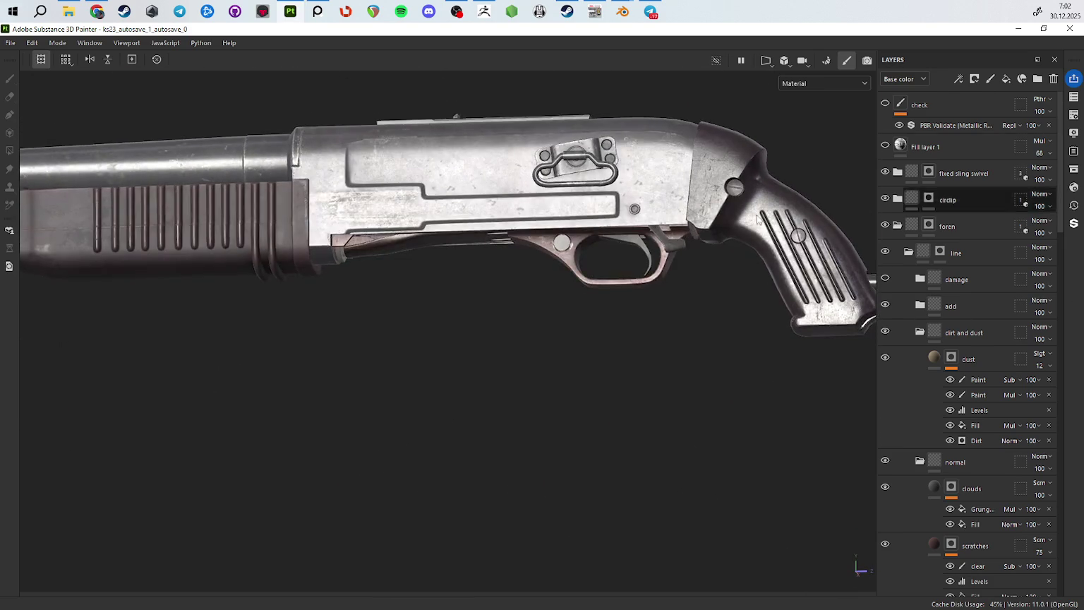
Review the shotgun's side, barrel front and forend, and check the receiver's reflections
drag(865, 304, 536, 339)
scroll(up, 3)
drag(322, 374, 558, 212)
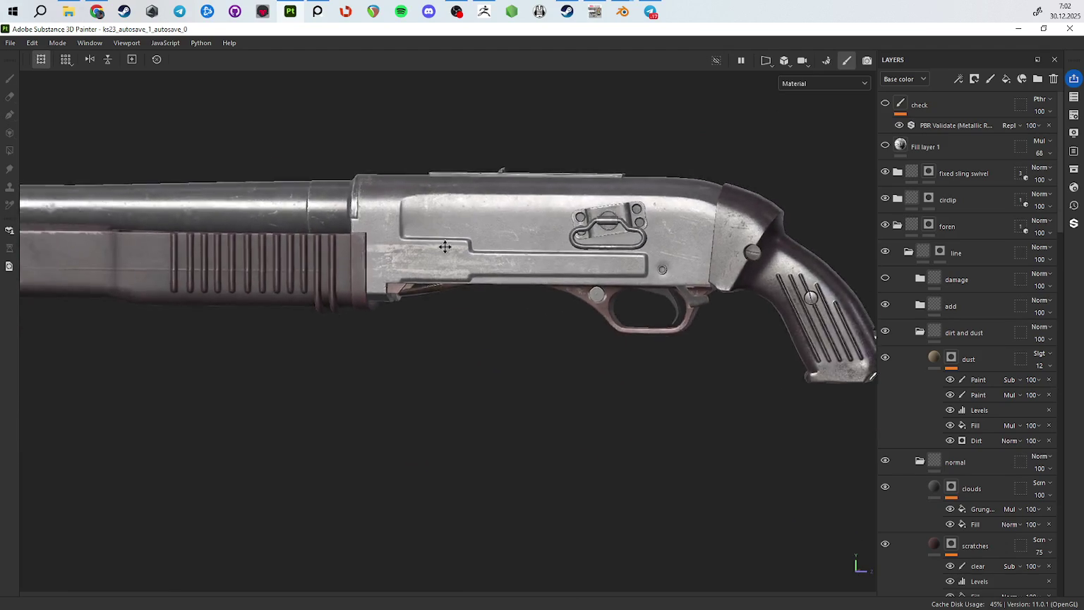
drag(557, 212, 384, 379)
scroll(up, 3)
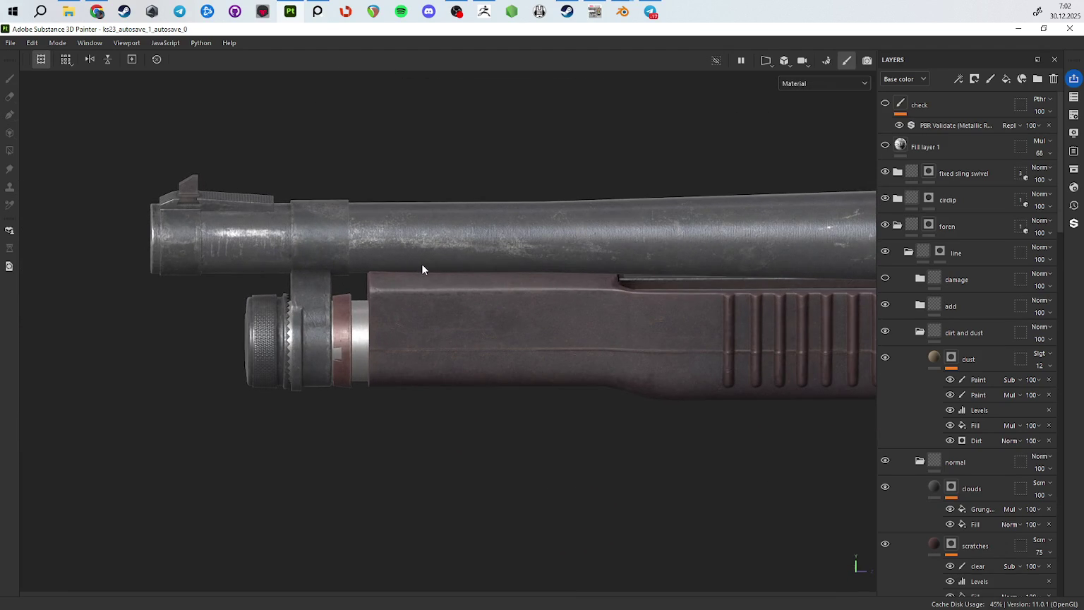
drag(410, 272, 273, 250)
scroll(up, 3)
drag(475, 310, 450, 346)
scroll(down, 3)
drag(593, 334, 450, 291)
scroll(up, 3)
scroll(down, 3)
drag(568, 356, 431, 349)
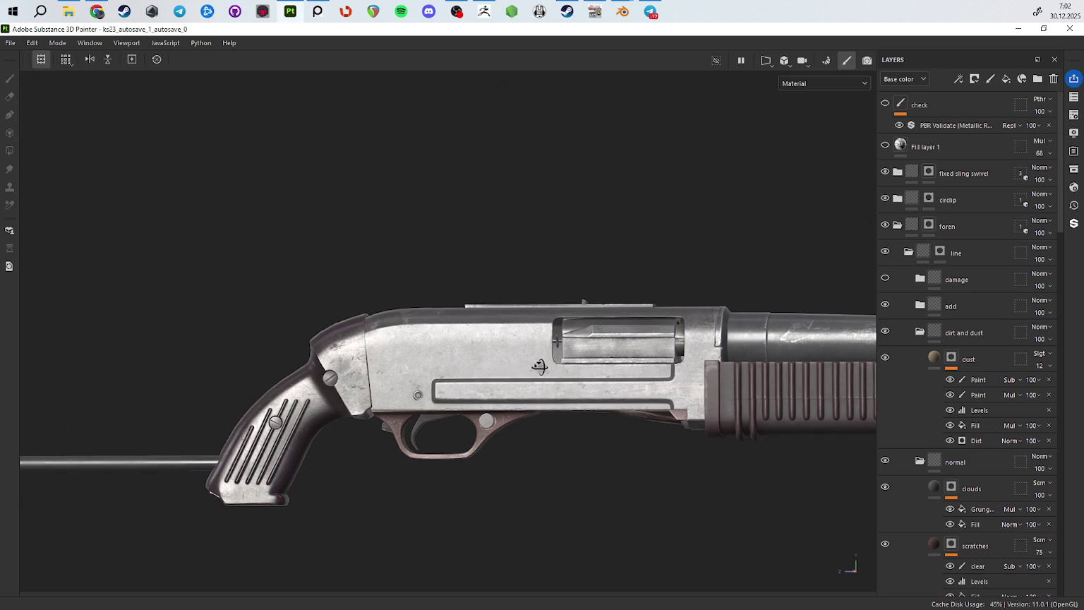
drag(536, 365, 524, 362)
Return to Blender and put the slide mesh 1_0_goz into Edit Mode
click(624, 12)
drag(514, 292, 482, 321)
key(Tab)
scroll(up, 3)
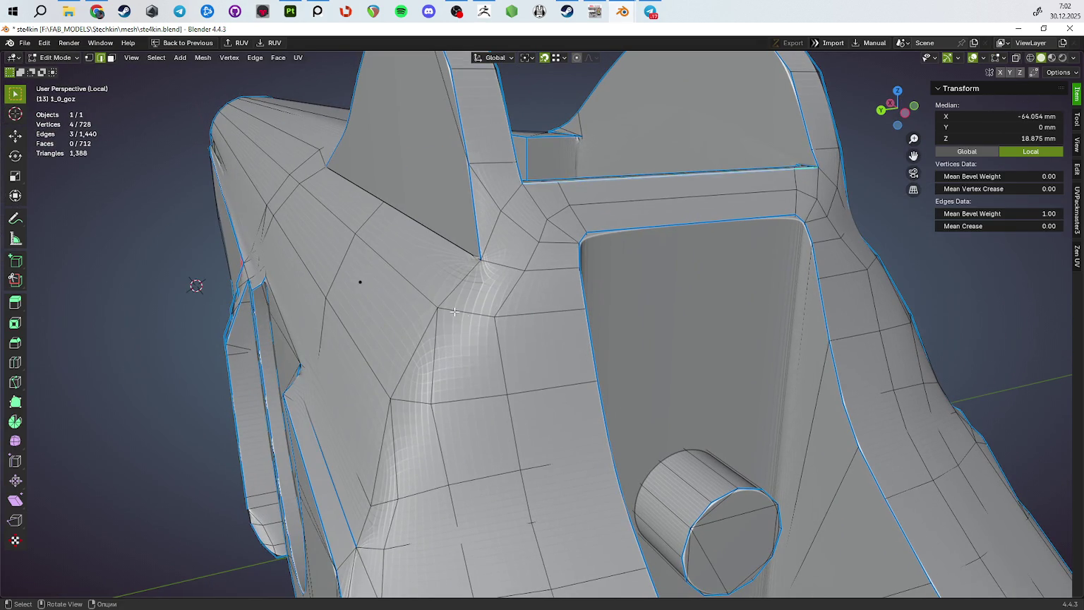
Give three more sharp slide edges a bevel weight of 1
click(389, 448)
drag(389, 448, 465, 412)
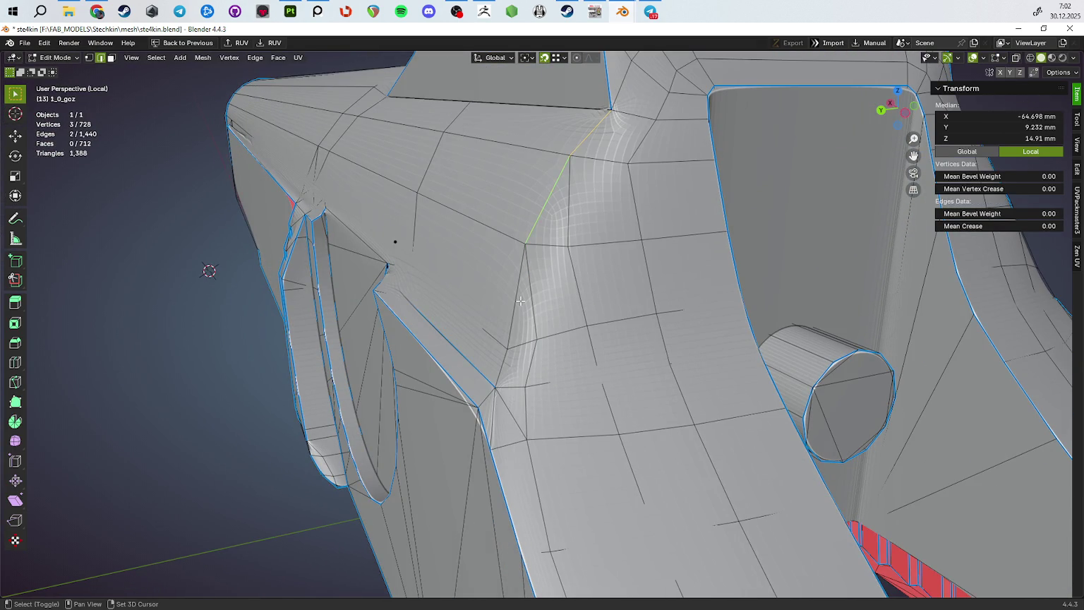
click(504, 370)
drag(503, 371, 548, 392)
click(547, 393)
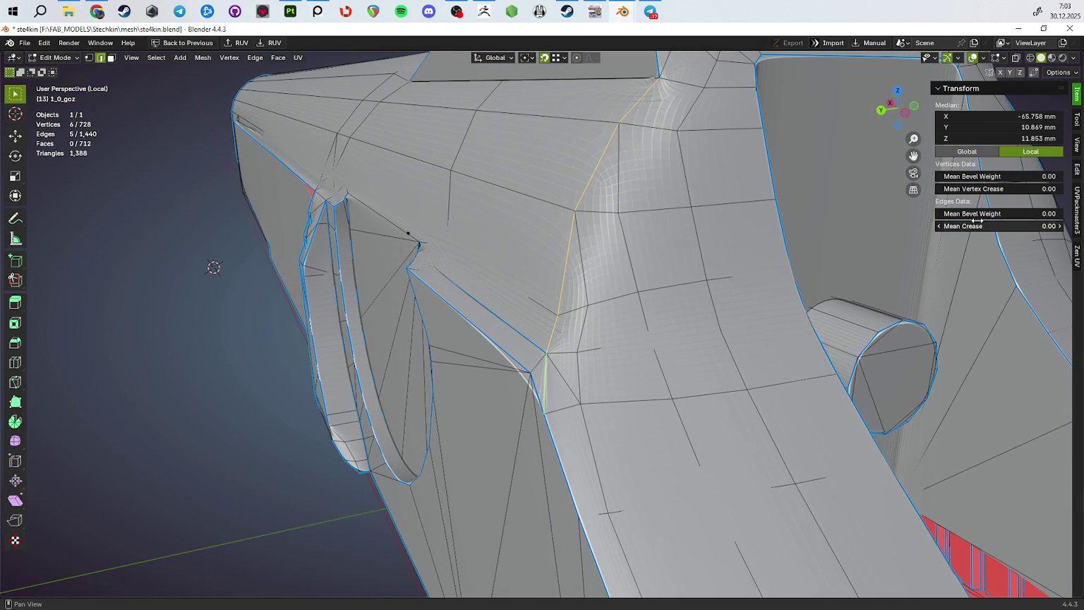
text(1)
key(Return)
drag(621, 332, 659, 353)
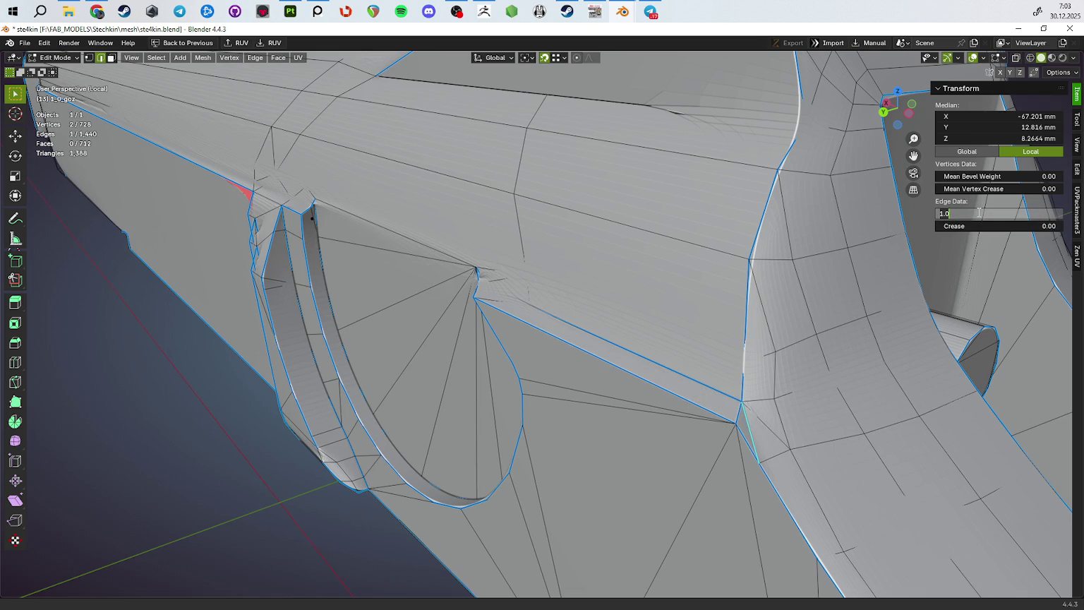
Preview the bevelled slide in Object Mode and open the viewport shading options
key(Tab)
scroll(down, 3)
drag(762, 427, 562, 282)
click(1073, 58)
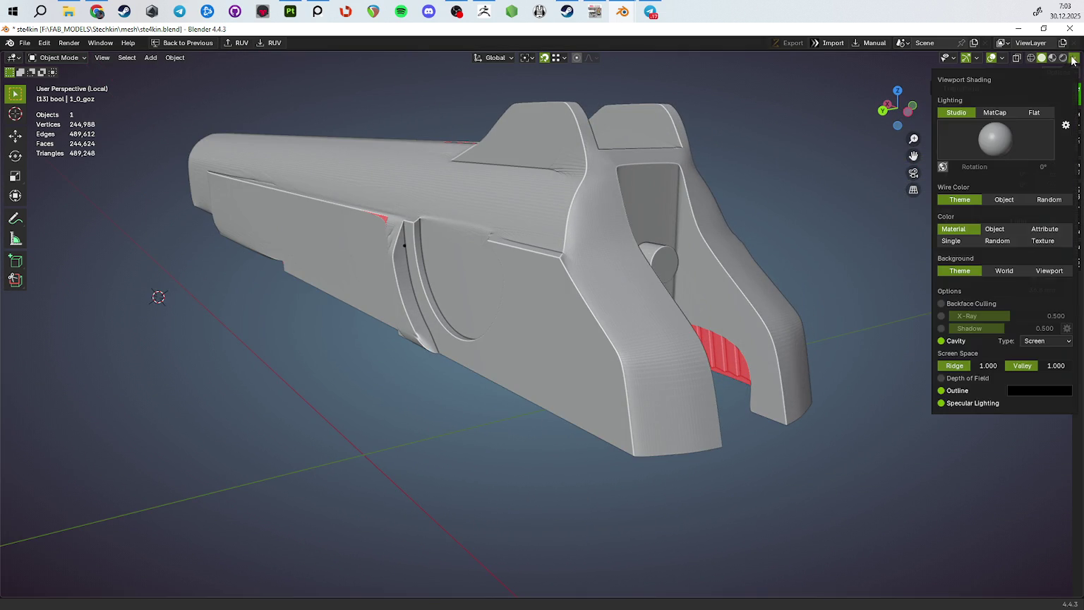
Back in Edit Mode, select an edge along the slide's top with X-ray turned off
key(n)
scroll(up, 3)
key(Tab)
scroll(up, 3)
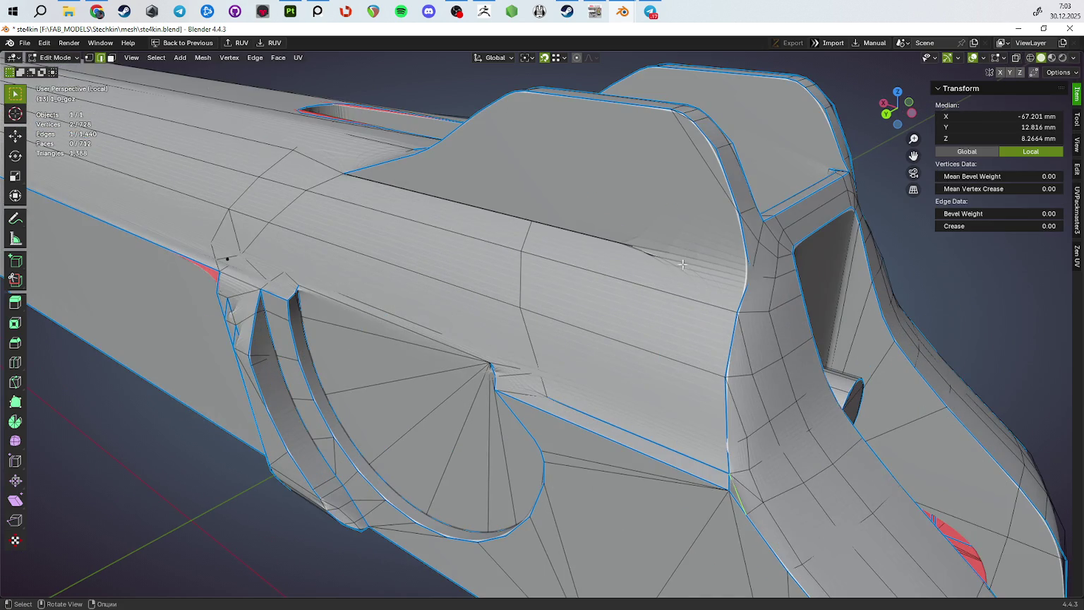
click(700, 263)
scroll(up, 3)
key(alt+z)
drag(717, 292, 749, 294)
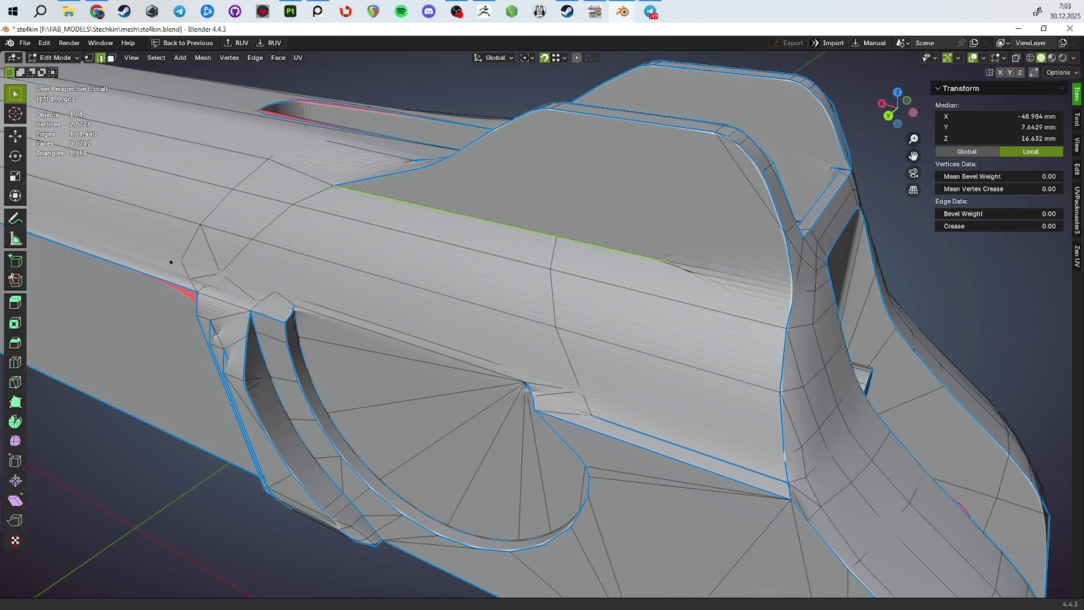
Try subdivision levels 1, 2 and 0 on the mesh and inspect the ribbed part from below
key(ctrl+1)
key(ctrl+2)
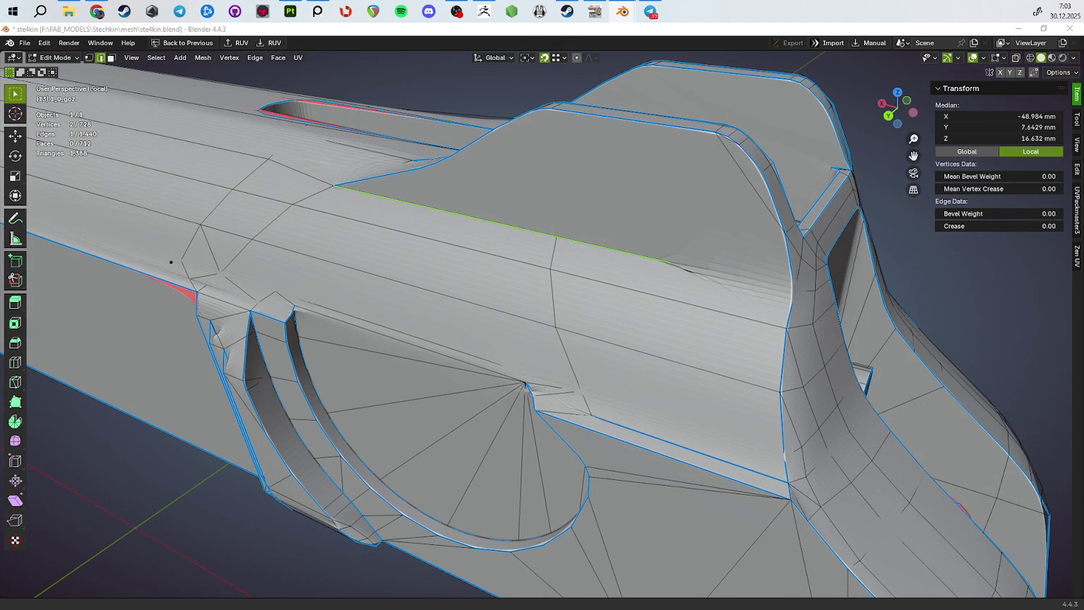
key(ctrl+0)
drag(760, 279, 568, 272)
key(alt+shift)
drag(450, 249, 788, 220)
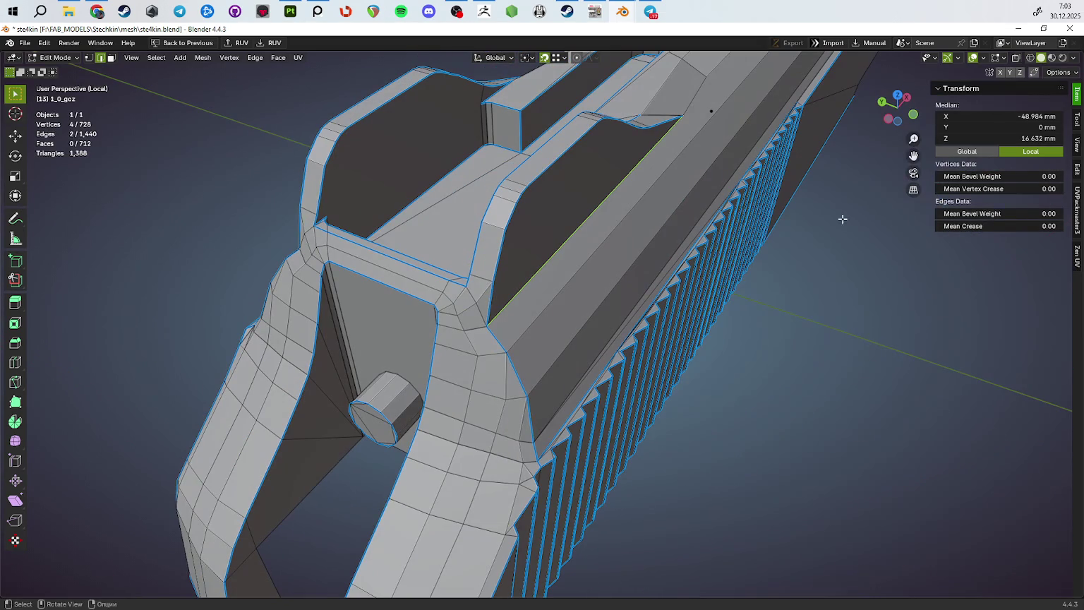
Compare the slide smoothed at subdivision level 3 in Object Mode against the edit cage
key(Tab)
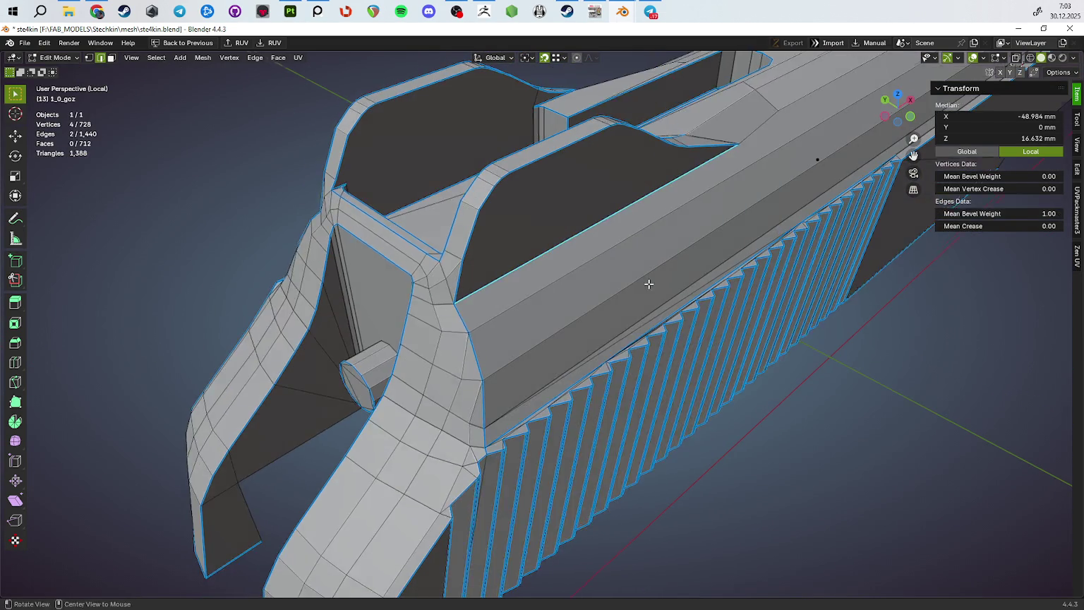
drag(988, 214, 1014, 66)
key(ctrl+3)
drag(744, 361, 501, 244)
key(Tab)
drag(497, 239, 531, 318)
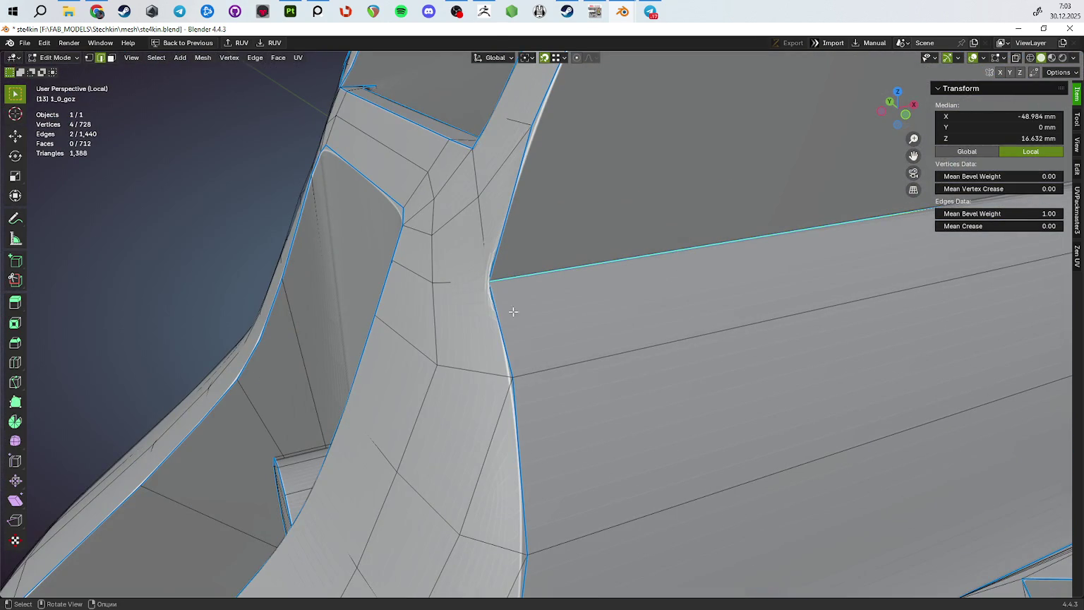
drag(488, 280, 678, 313)
key(Tab)
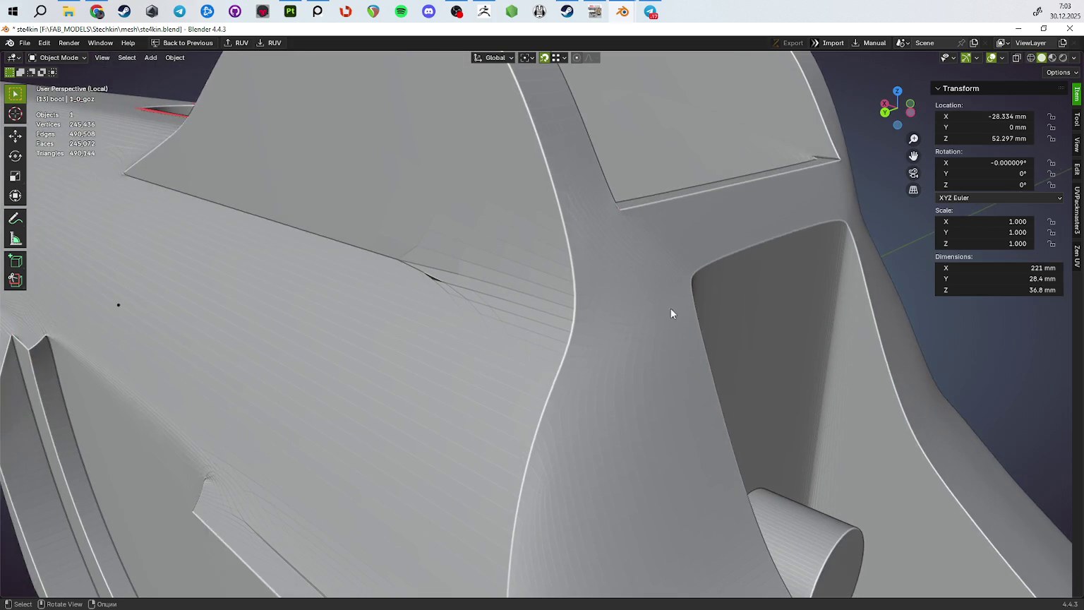
key(Tab)
Toggle X-ray in vertex select mode to inspect hidden edges across the slide's gaps
key(alt+z)
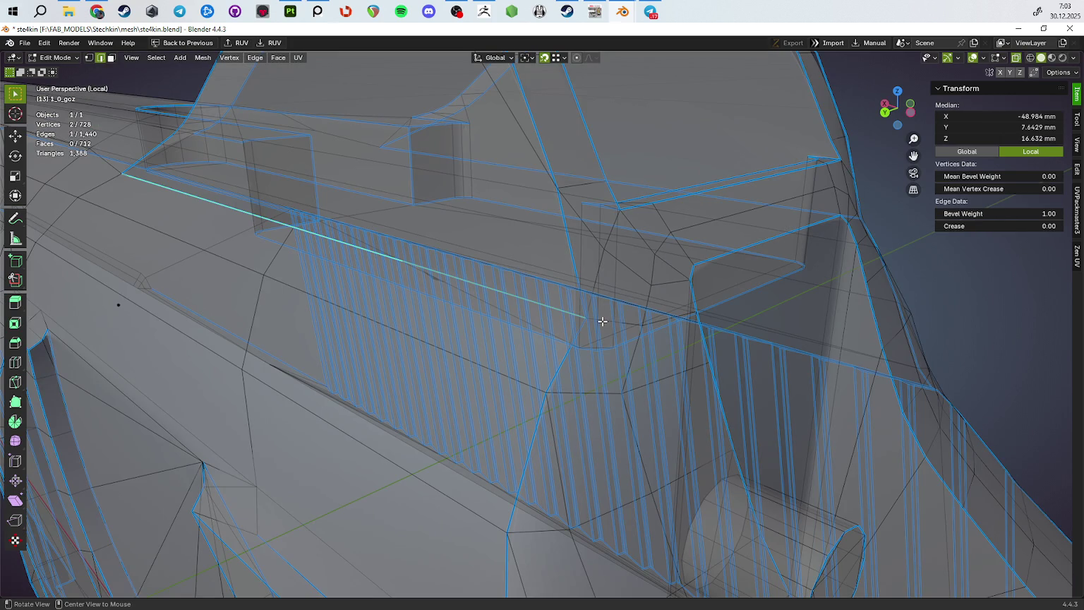
key(1)
drag(571, 319, 547, 361)
key(alt+z)
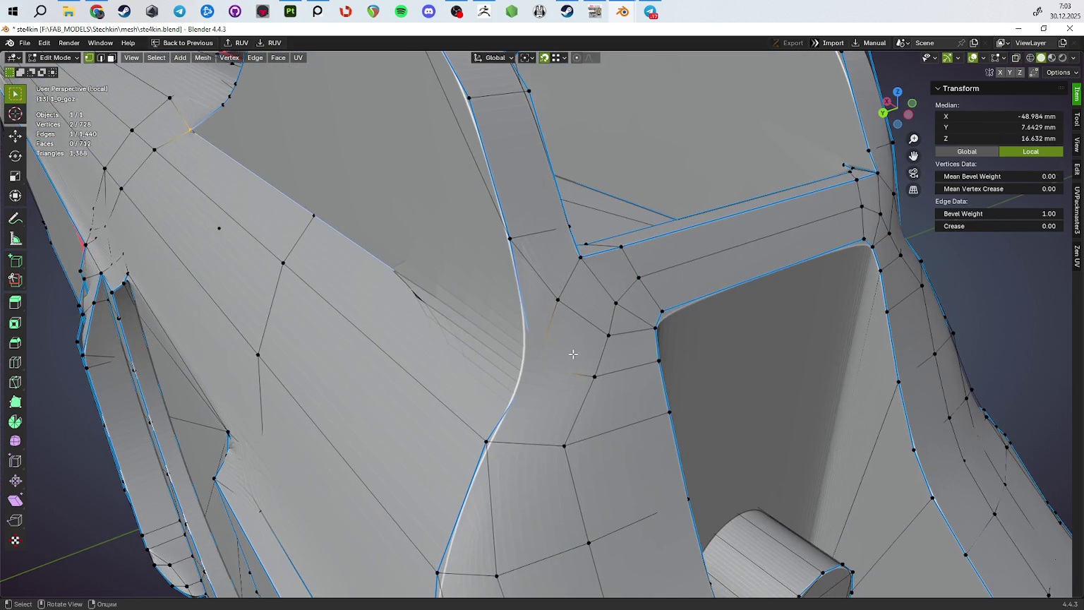
key(alt+z)
drag(511, 357, 465, 292)
key(alt+z)
drag(438, 236, 491, 295)
Select the rear fin's side face and check it in the Object Mode preview
key(3)
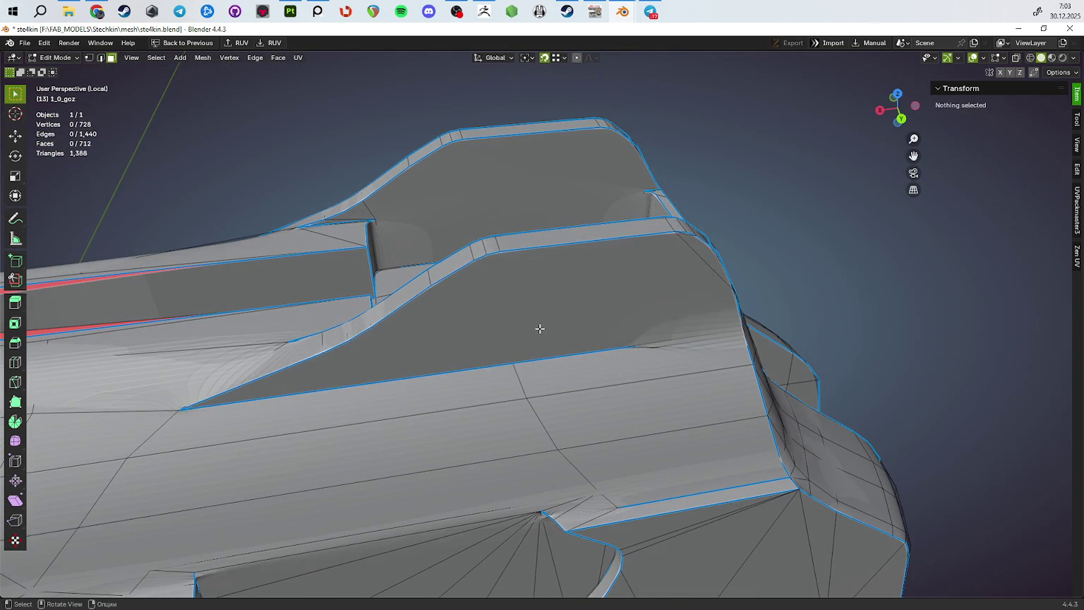
click(539, 328)
drag(628, 378, 571, 346)
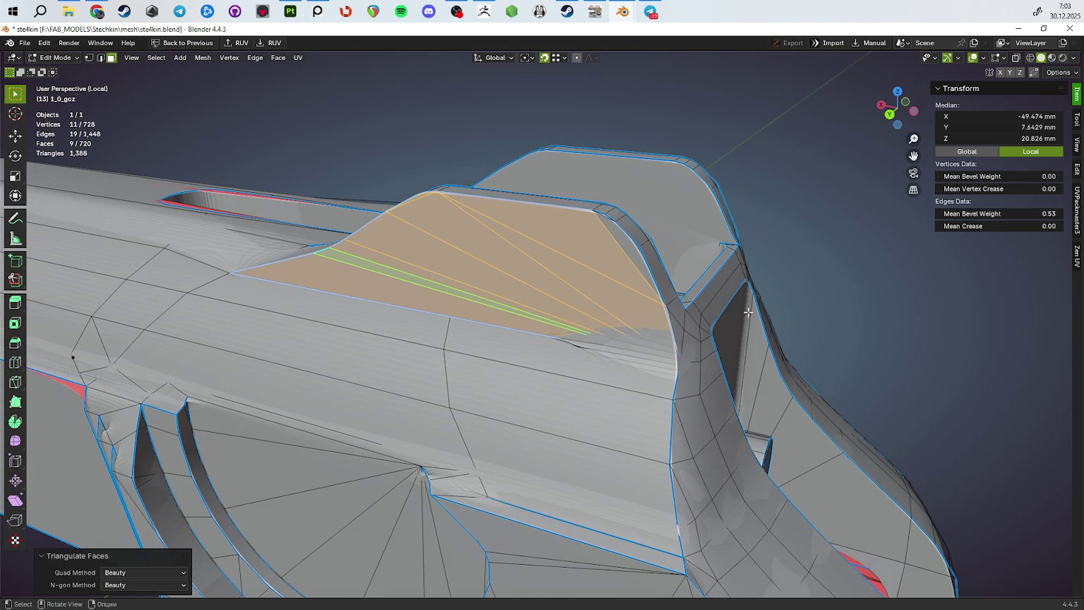
key(Tab)
drag(839, 338, 594, 320)
scroll(up, 3)
scroll(up, 3)
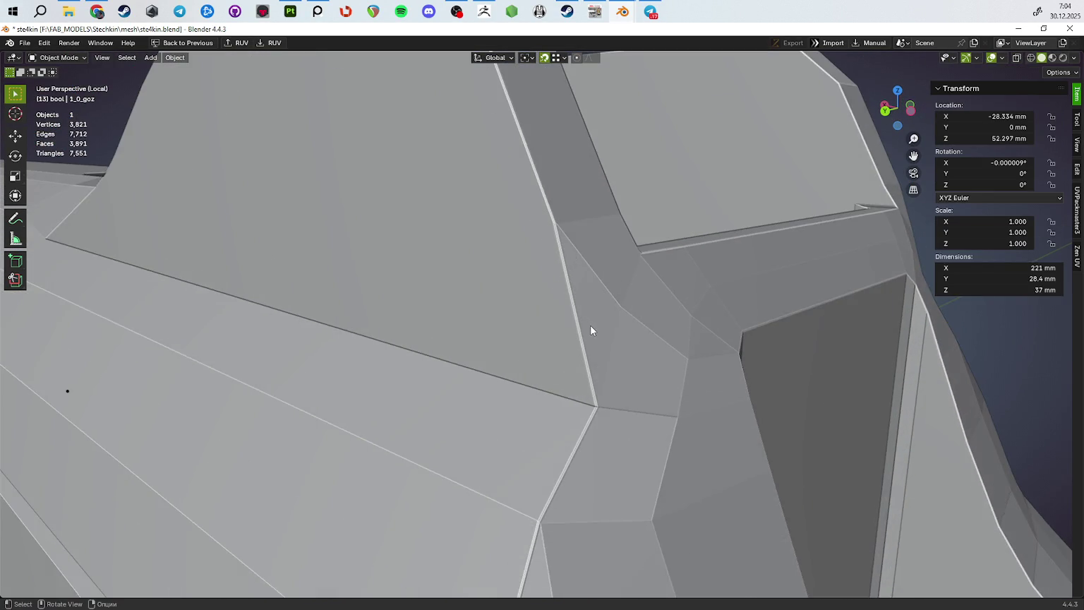
key(Tab)
Frame the fin's base edge and inspect a single vertex there, leaving it unmoved
click(553, 386)
key(KP_Decimal)
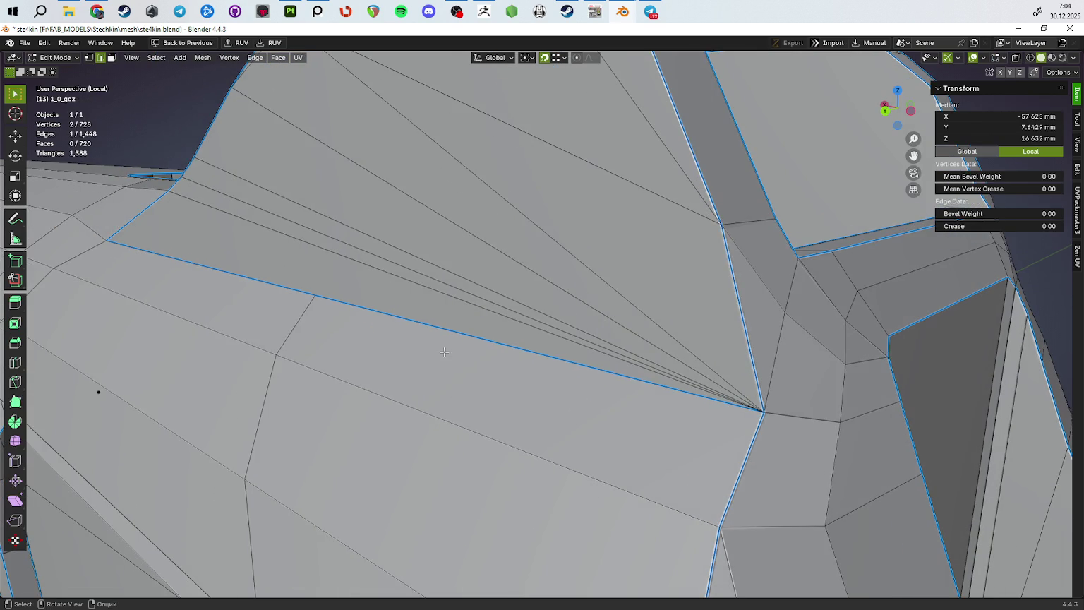
scroll(down, 3)
click(388, 340)
drag(389, 340, 458, 361)
key(g)
key(Escape)
key(alt+z)
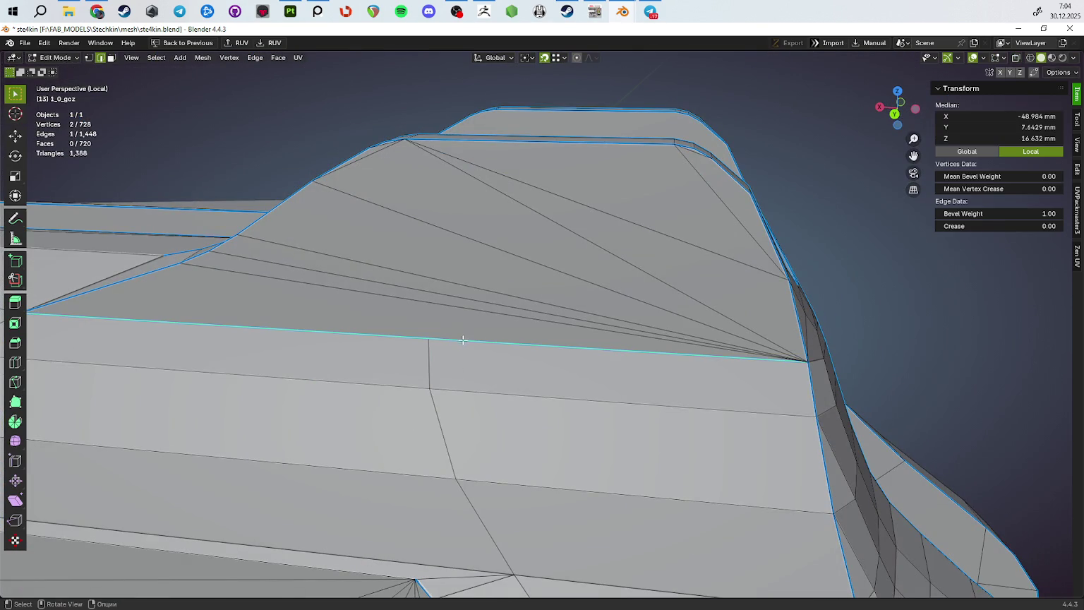
drag(609, 319, 551, 319)
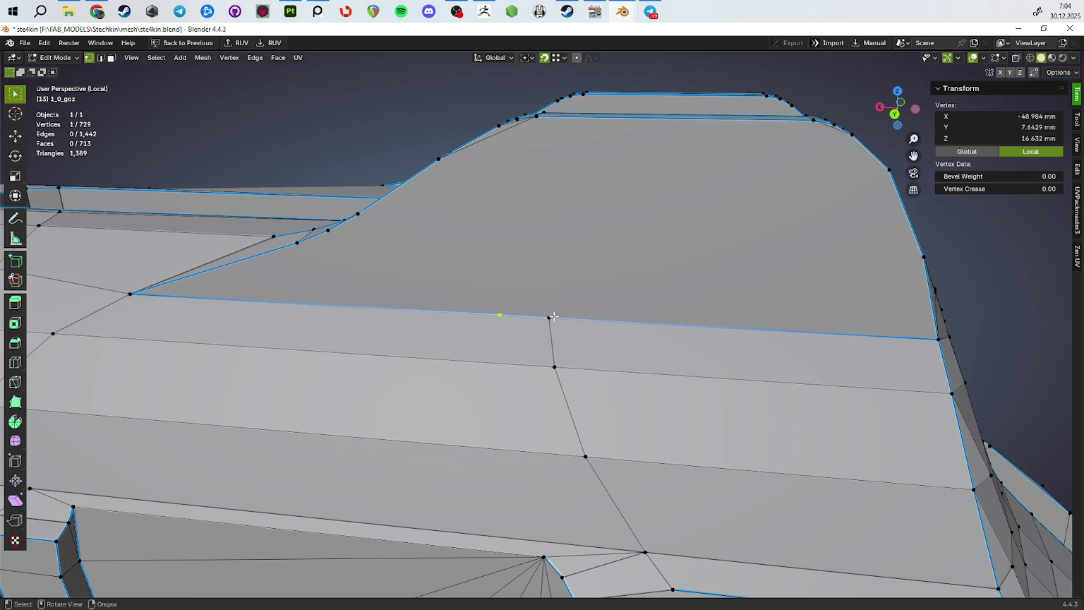
click(552, 316)
Select the whole mesh and merge vertices By Distance at 0.1 mm, then preview
key(a)
key(m)
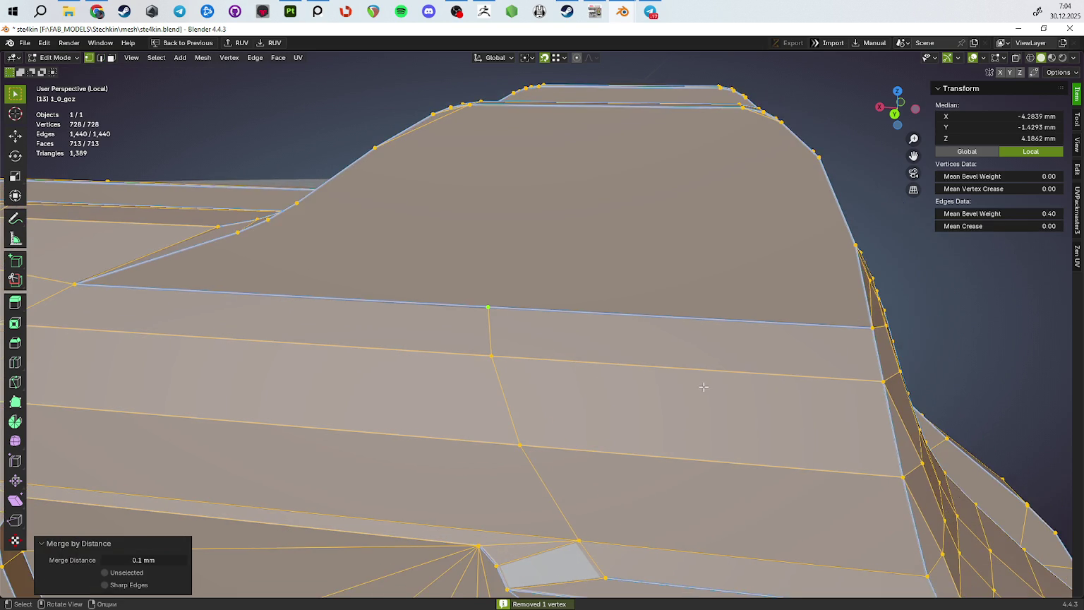
scroll(down, 3)
key(Tab)
drag(698, 368, 606, 388)
Preview the slide at subdivision level 3 in Object Mode, then return to Edit Mode
key(ctrl+3)
scroll(up, 3)
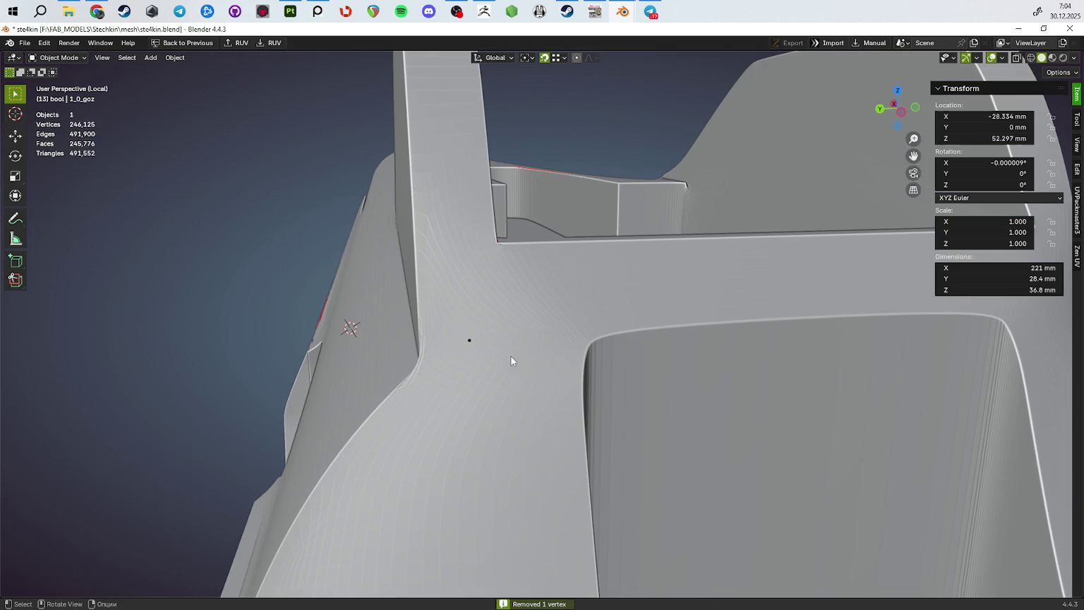
drag(420, 321, 556, 354)
key(Tab)
Give two more edges along the slide's top a bevel weight of 1 and preview them
click(614, 330)
drag(614, 329, 689, 372)
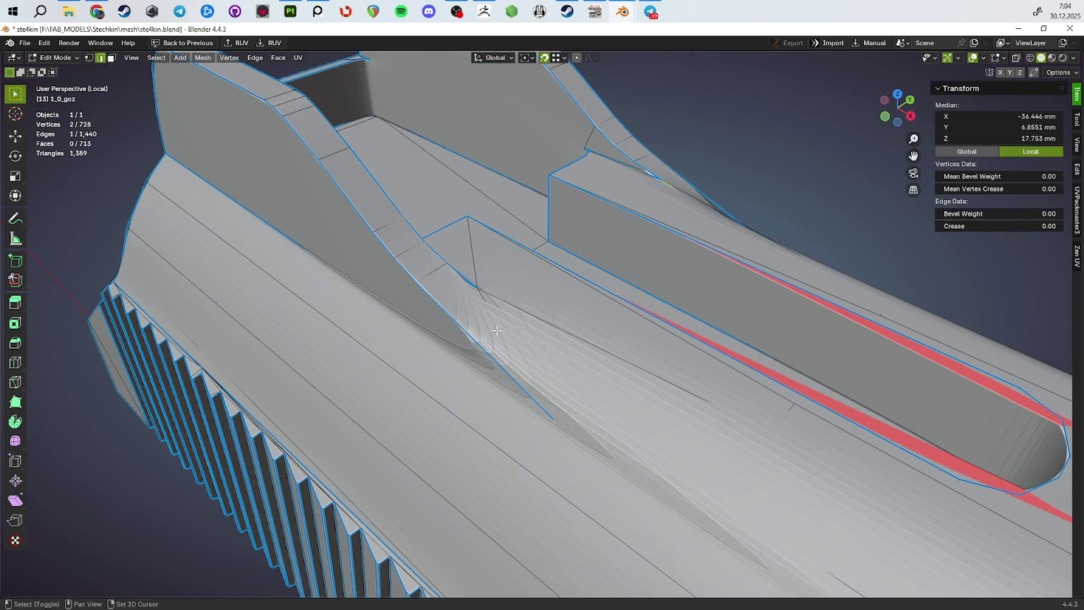
key(Return)
drag(846, 296, 411, 334)
key(Tab)
key(Tab)
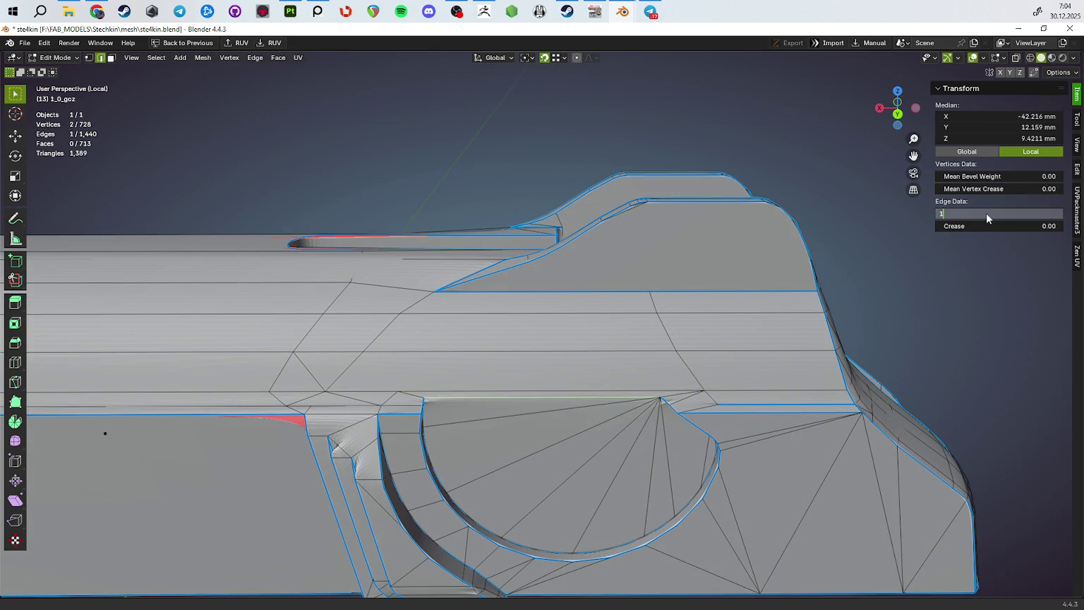
drag(644, 360, 652, 273)
key(Tab)
key(Tab)
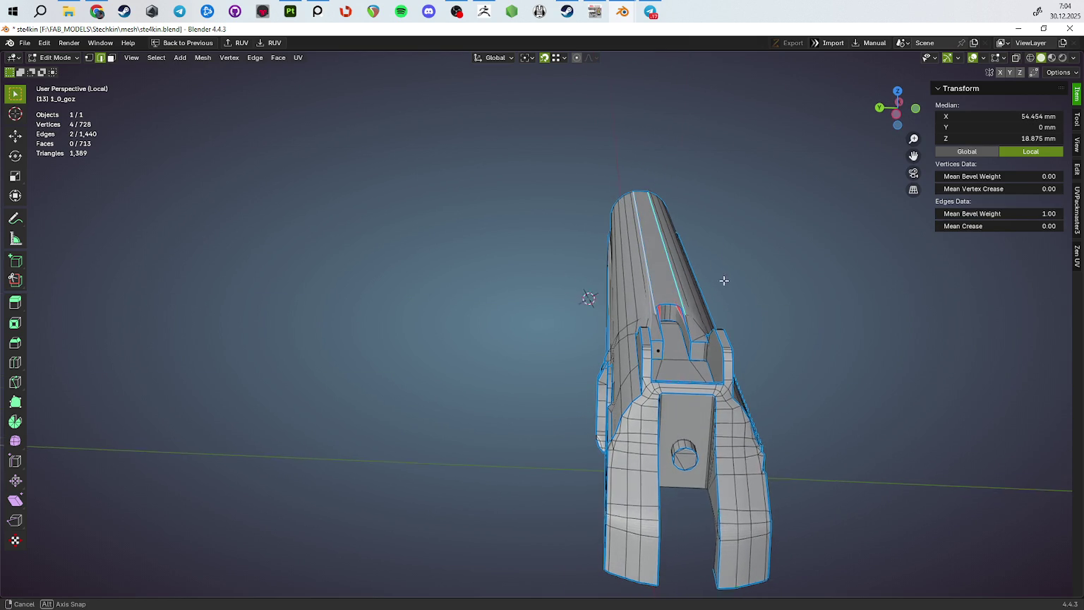
Preview the bevelled slide in Object Mode from a couple of angles, then resume Edit Mode
key(Tab)
drag(723, 278, 786, 329)
scroll(up, 3)
drag(579, 253, 526, 243)
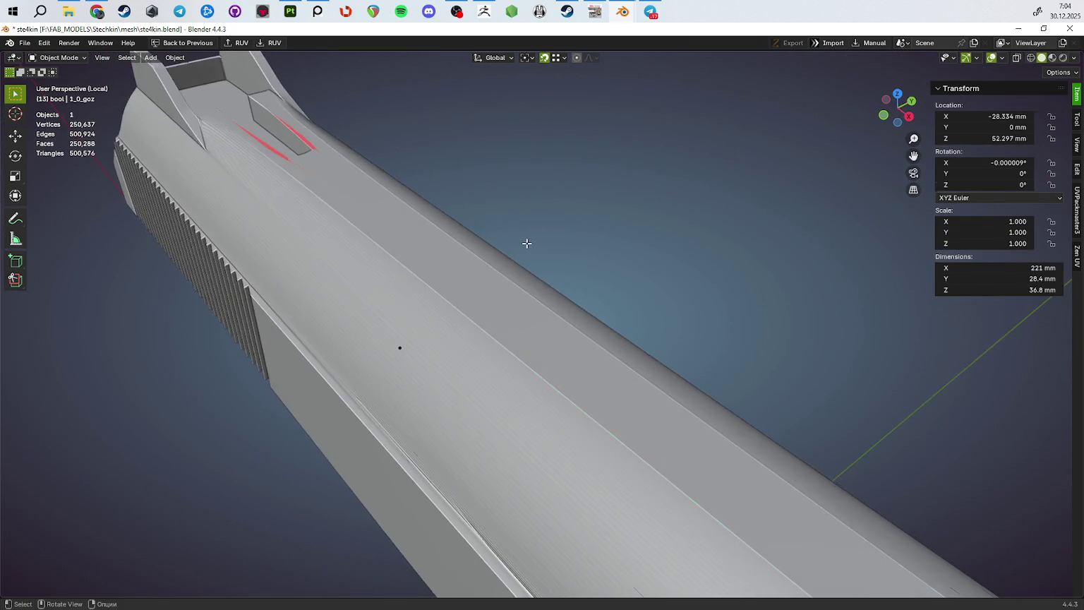
key(Tab)
scroll(down, 3)
drag(513, 450, 625, 250)
scroll(down, 3)
scroll(down, 3)
Check the slide's side and underside in Object Mode before returning to mesh editing
key(Tab)
scroll(down, 3)
scroll(down, 3)
scroll(up, 3)
drag(632, 306, 621, 272)
key(Tab)
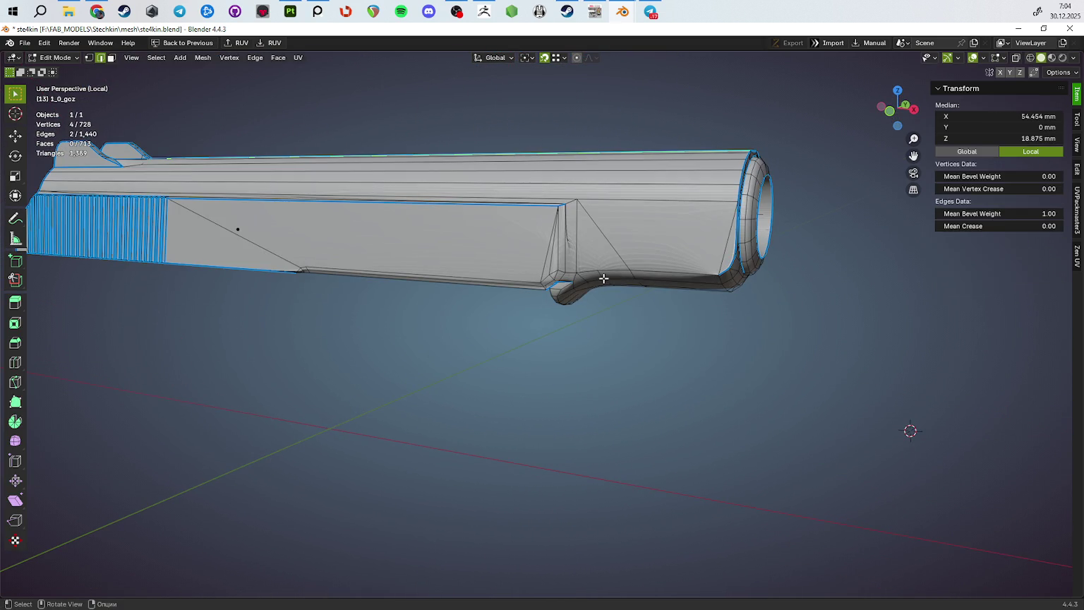
key(Tab)
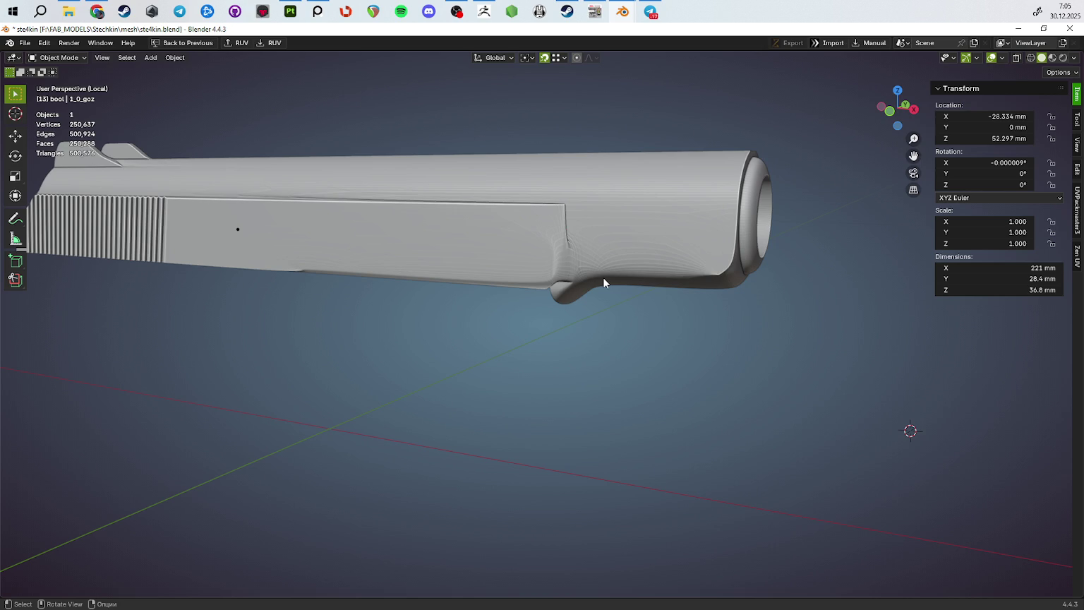
drag(602, 282, 999, 286)
key(Tab)
scroll(up, 3)
scroll(up, 3)
Select the vertical edge at the slide's front step and frame the notch
click(492, 366)
drag(493, 367, 487, 390)
scroll(down, 3)
drag(708, 391, 668, 389)
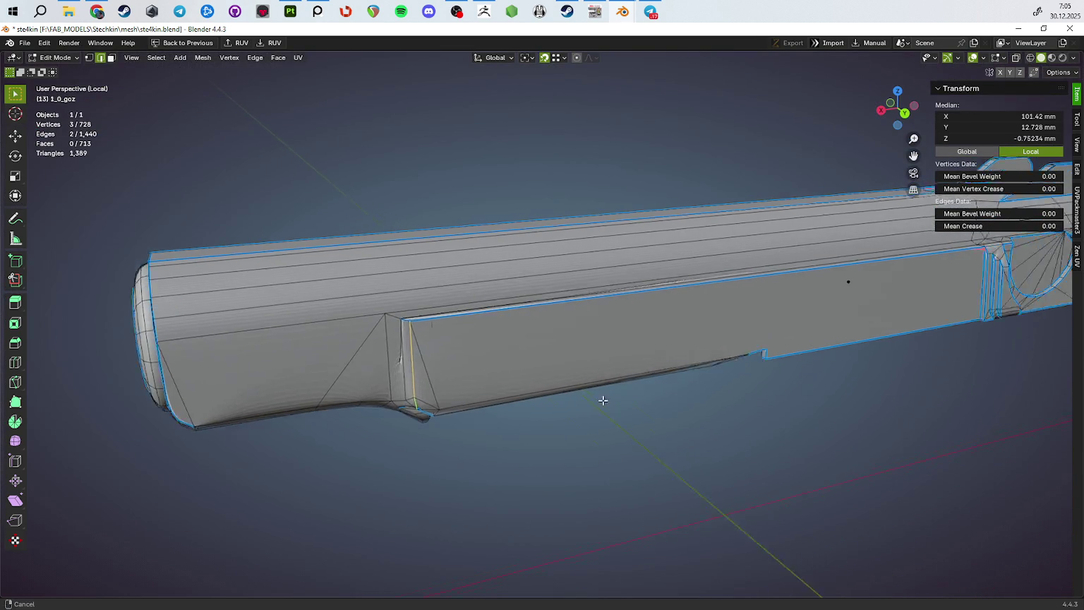
scroll(up, 3)
drag(925, 232, 702, 284)
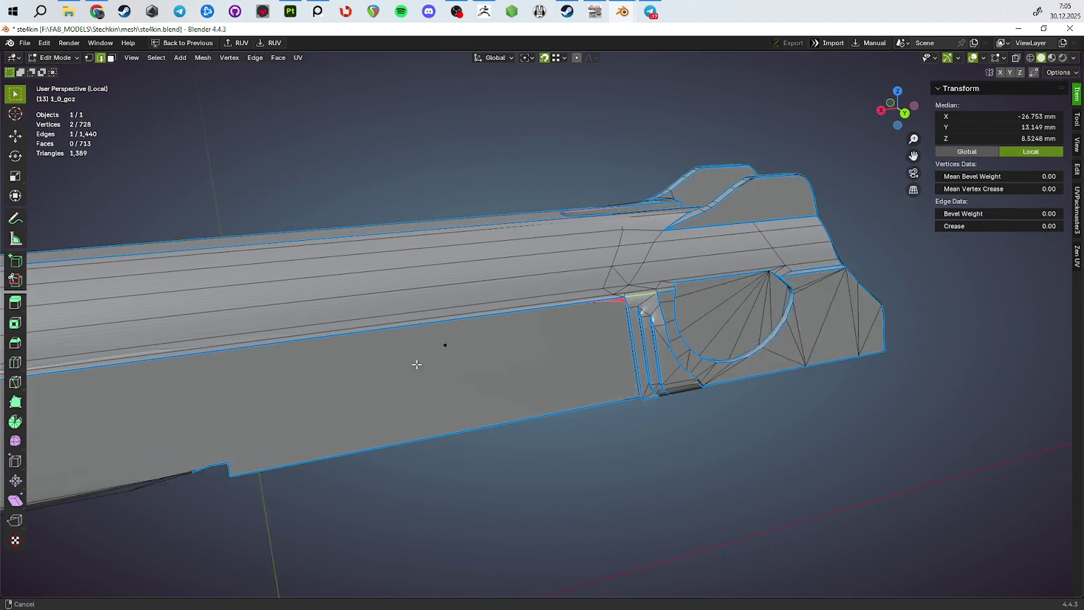
scroll(up, 3)
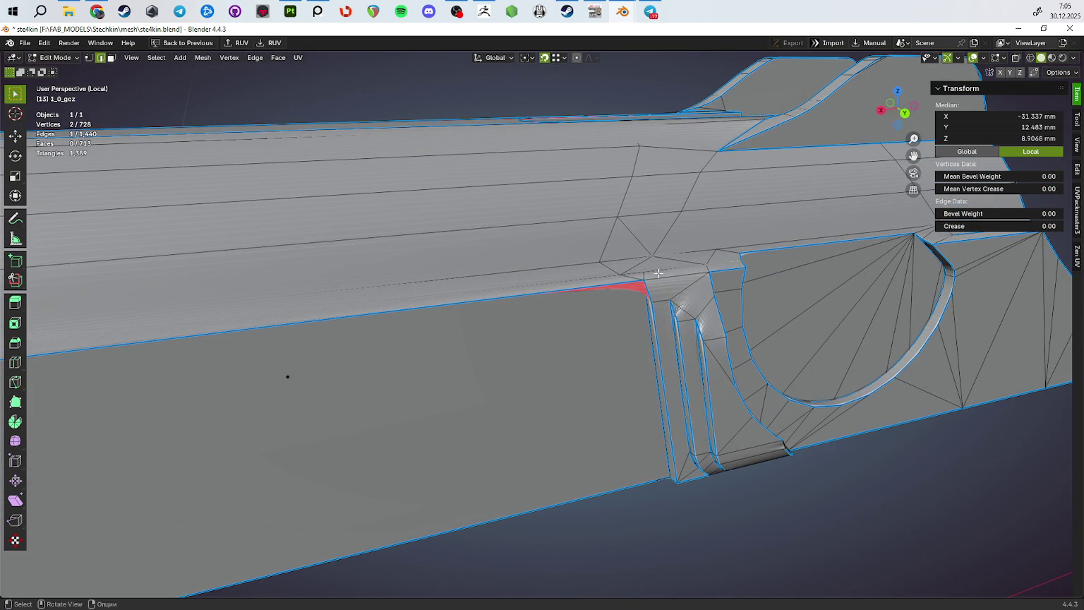
drag(634, 272, 626, 280)
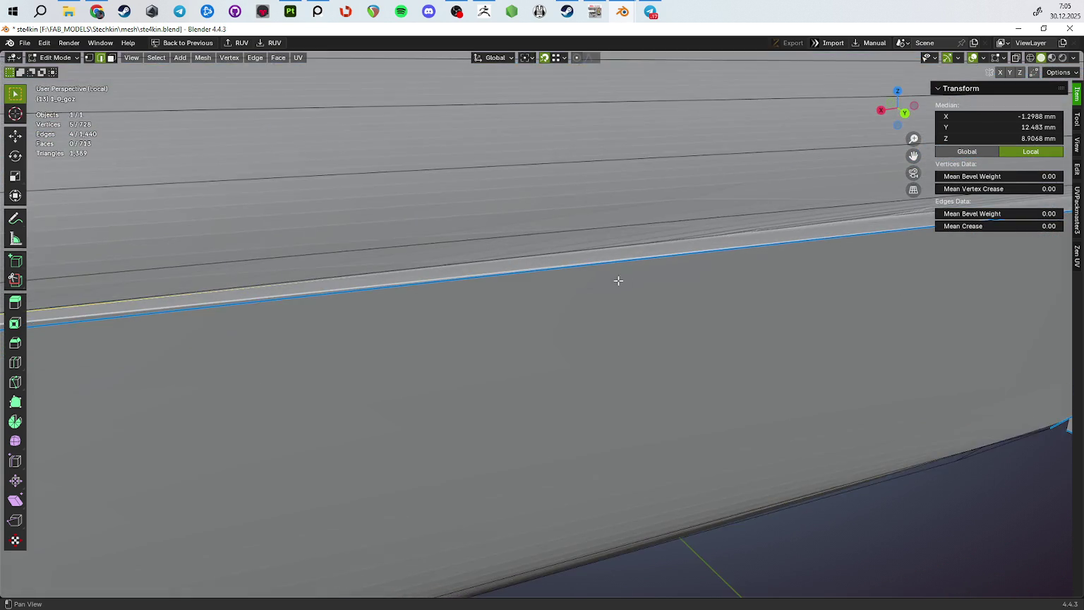
scroll(down, 3)
scroll(up, 3)
drag(492, 314, 636, 302)
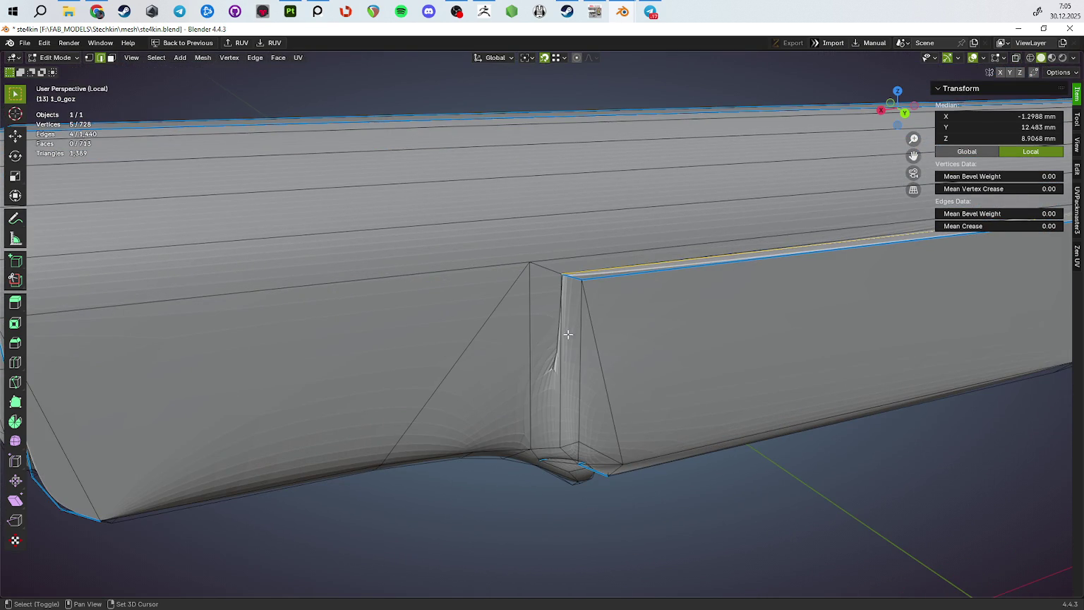
Add the notch's vertical edge to the selection, checking it from below and overhead
click(568, 333)
drag(568, 332, 571, 325)
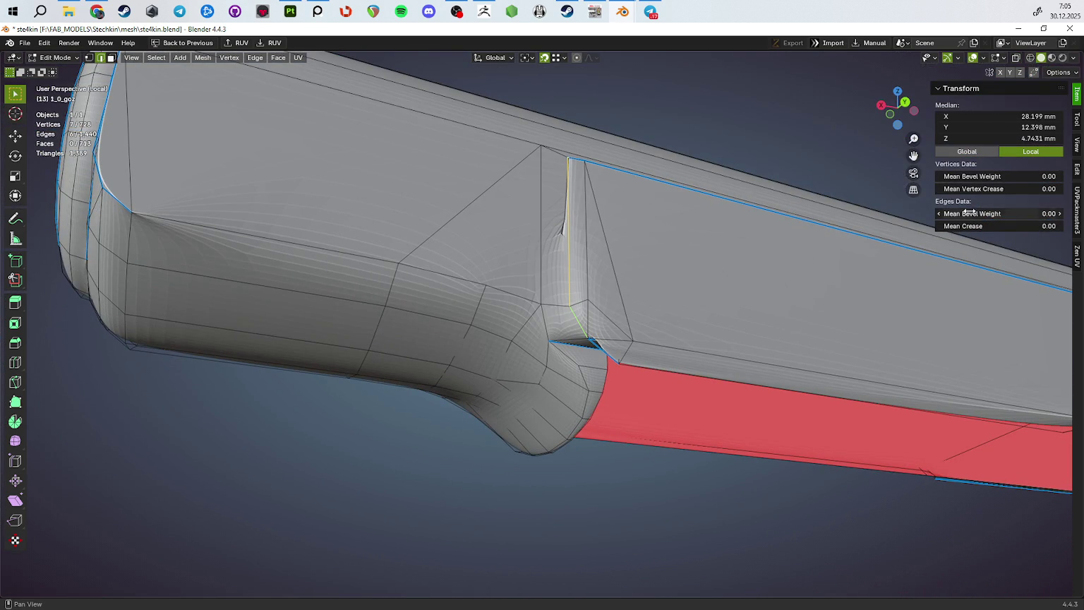
drag(780, 337, 592, 249)
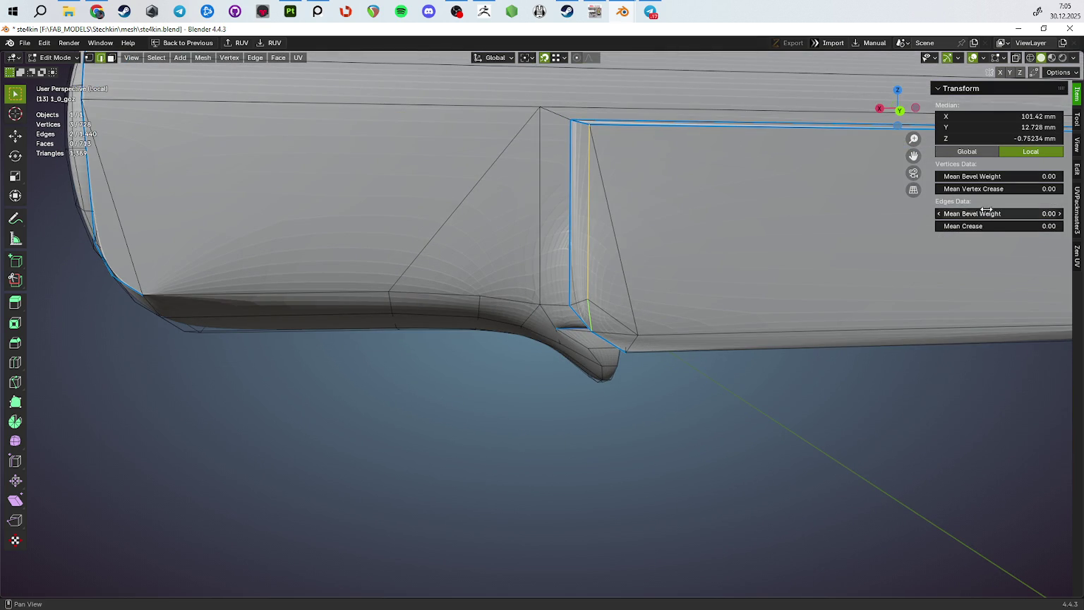
scroll(down, 3)
drag(679, 381, 717, 295)
scroll(up, 3)
drag(600, 315, 677, 318)
scroll(down, 3)
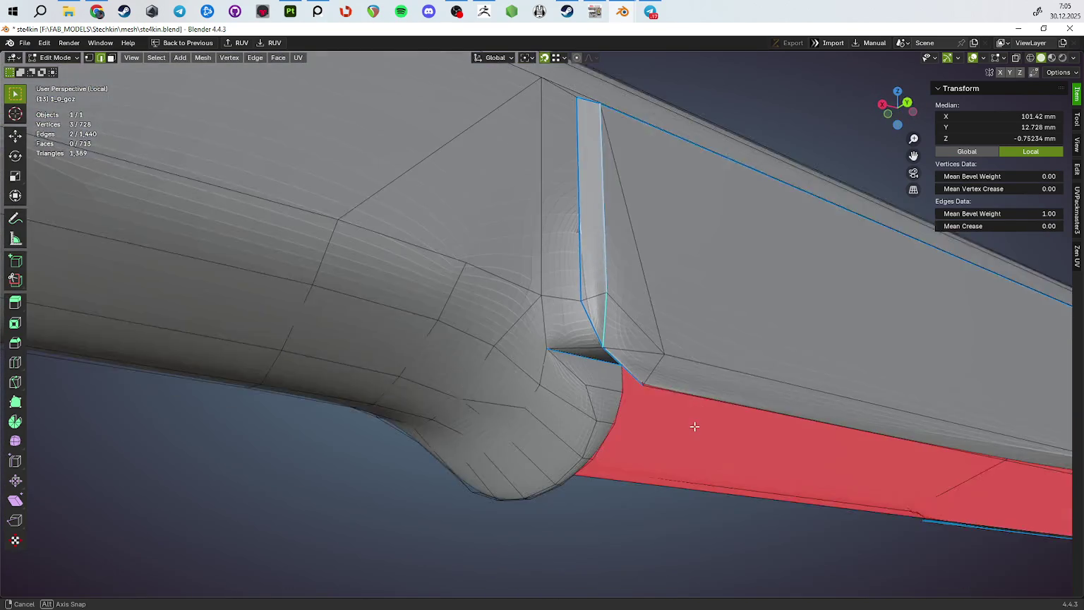
Preview the weighted notch edges bevelled in Object Mode from a level side view
key(Tab)
scroll(down, 3)
drag(710, 422, 712, 395)
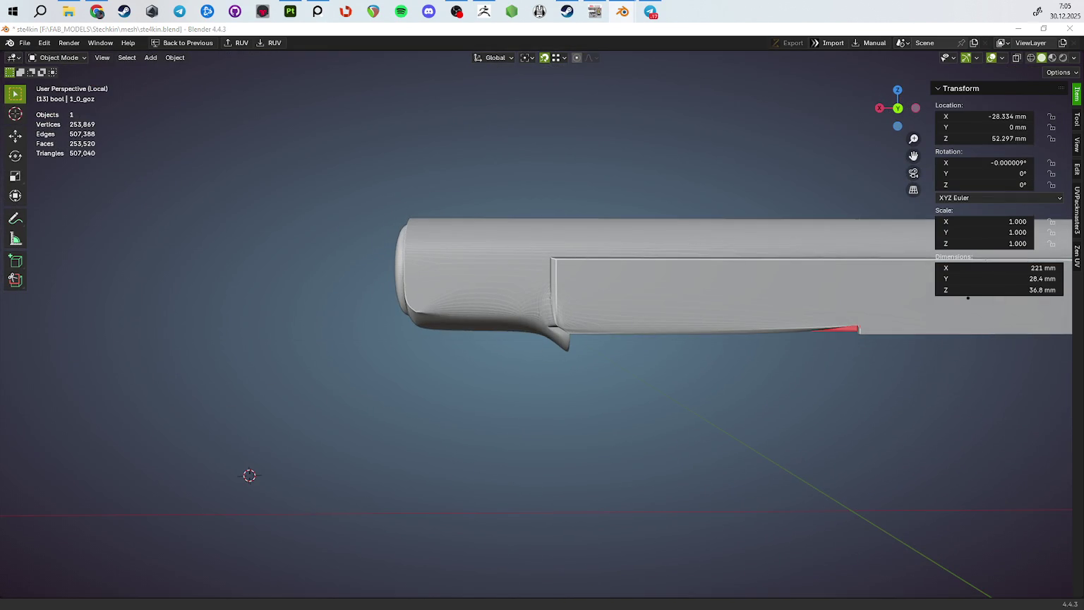
Select an edge along the notch plus the shortest edge path from it
drag(951, 376, 334, 284)
key(Tab)
scroll(up, 3)
click(583, 321)
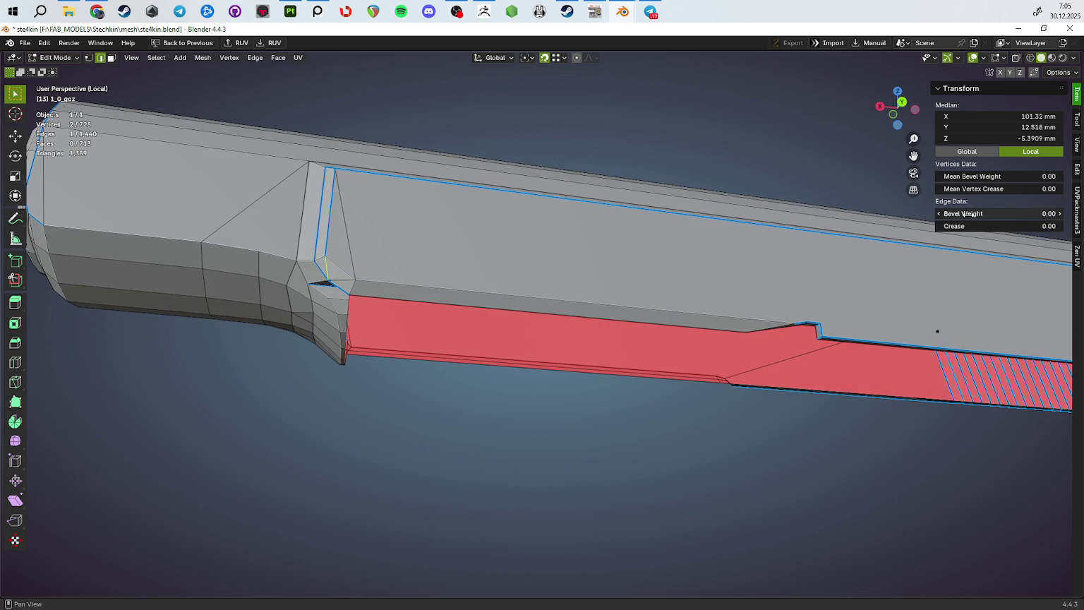
click(678, 291)
drag(678, 291, 874, 330)
Preview the bevels on the whole slide in Object Mode, then resume Edit Mode
key(Tab)
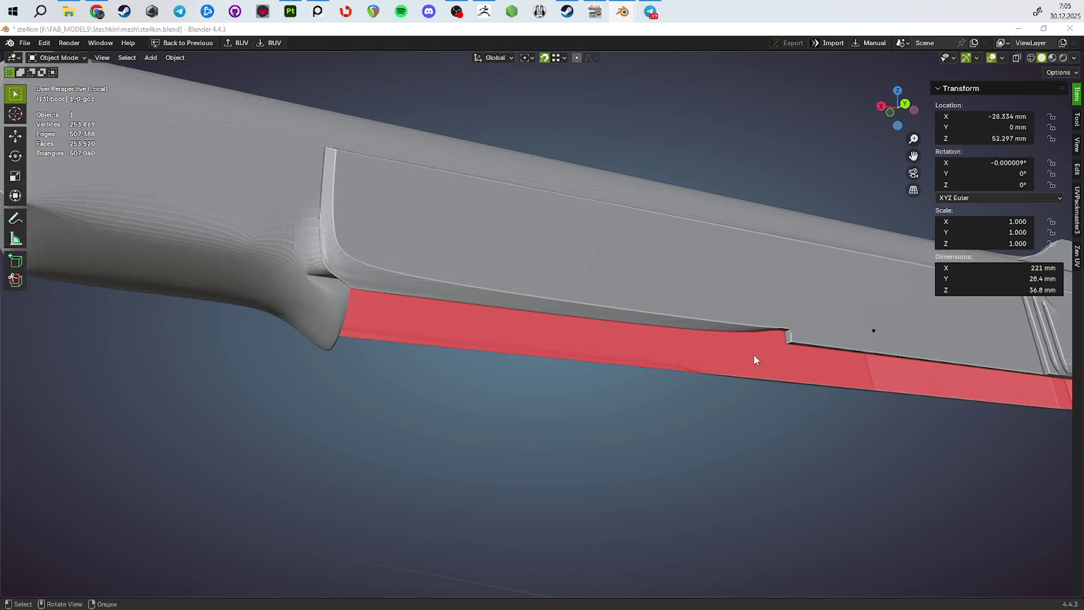
scroll(down, 3)
drag(694, 363, 515, 314)
scroll(up, 3)
key(Tab)
scroll(up, 3)
drag(471, 279, 616, 331)
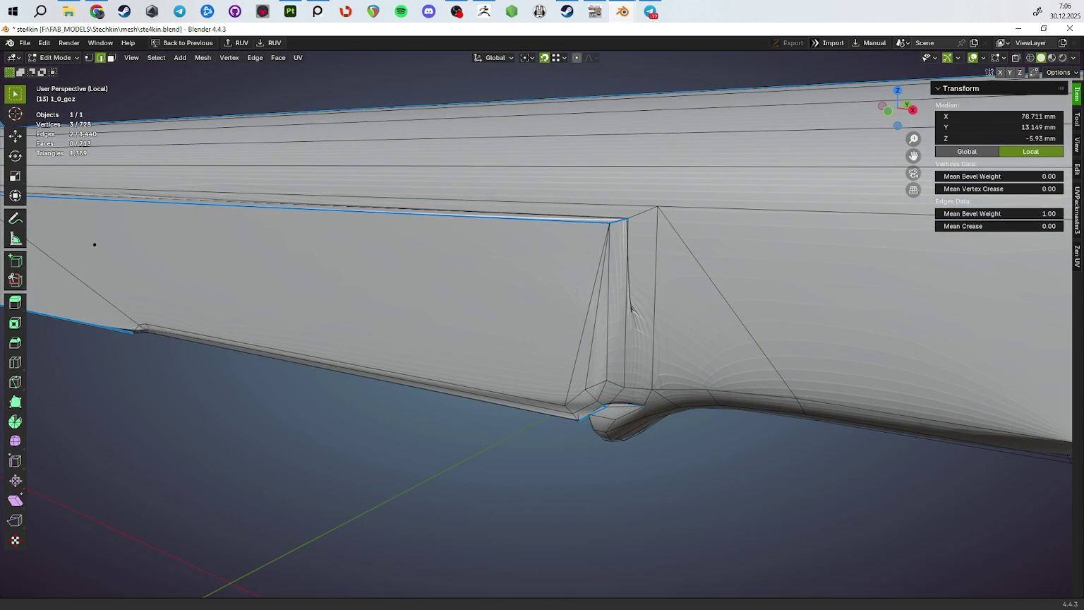
drag(600, 331, 435, 340)
Preview the bevelled slide again in Object Mode, looking at the rear serrations
key(Tab)
scroll(down, 3)
scroll(up, 3)
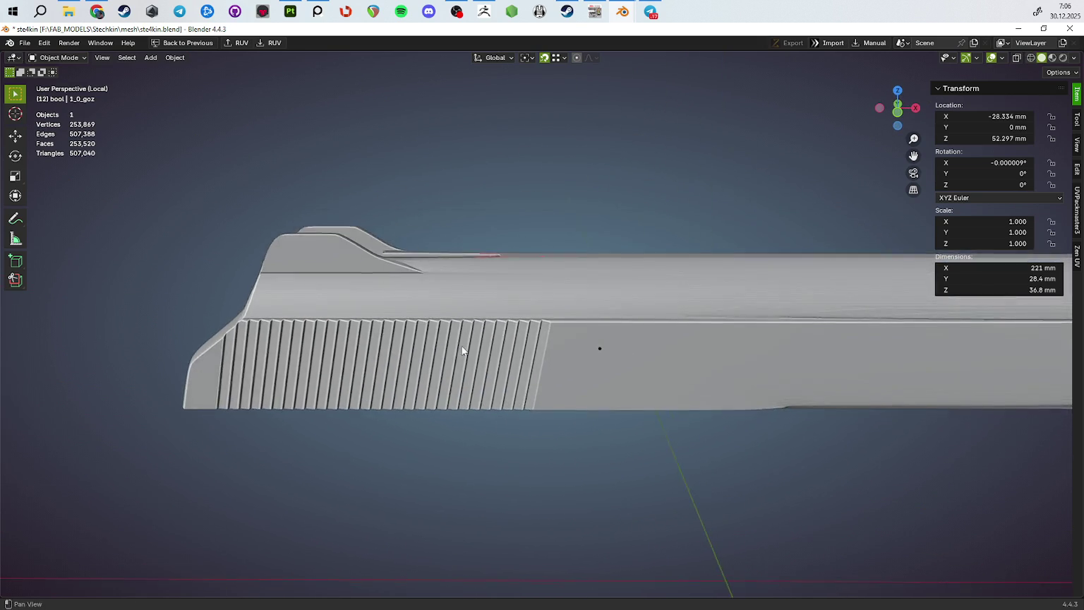
scroll(up, 3)
drag(645, 310, 569, 303)
Switch viewport shading to the red MatCap and inspect the toothed side of the part
click(1073, 57)
click(995, 218)
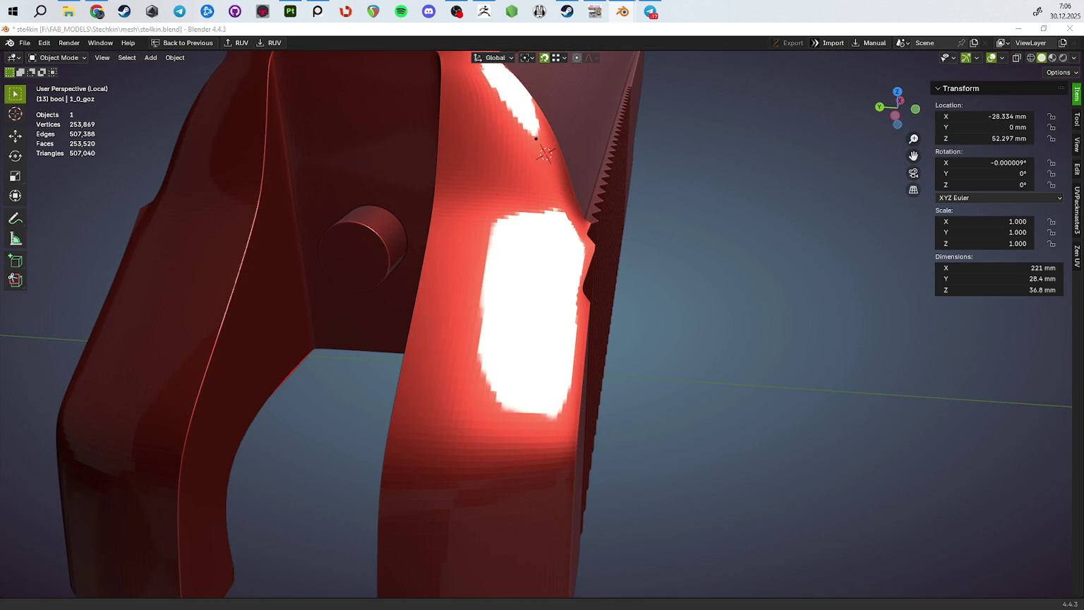
drag(689, 362, 585, 318)
drag(514, 218, 513, 262)
drag(472, 182, 525, 273)
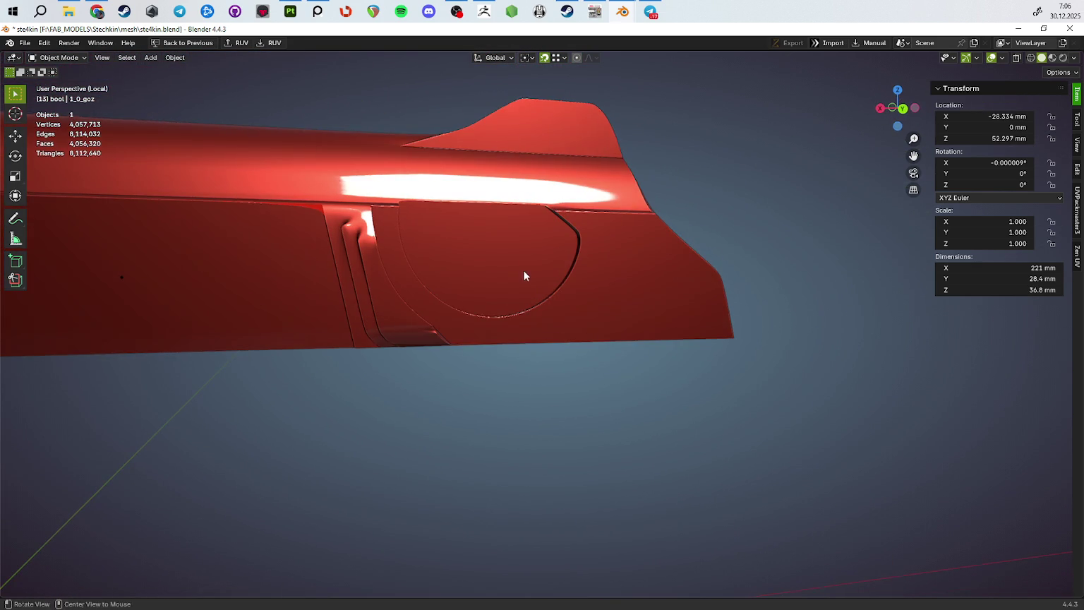
drag(538, 207, 634, 284)
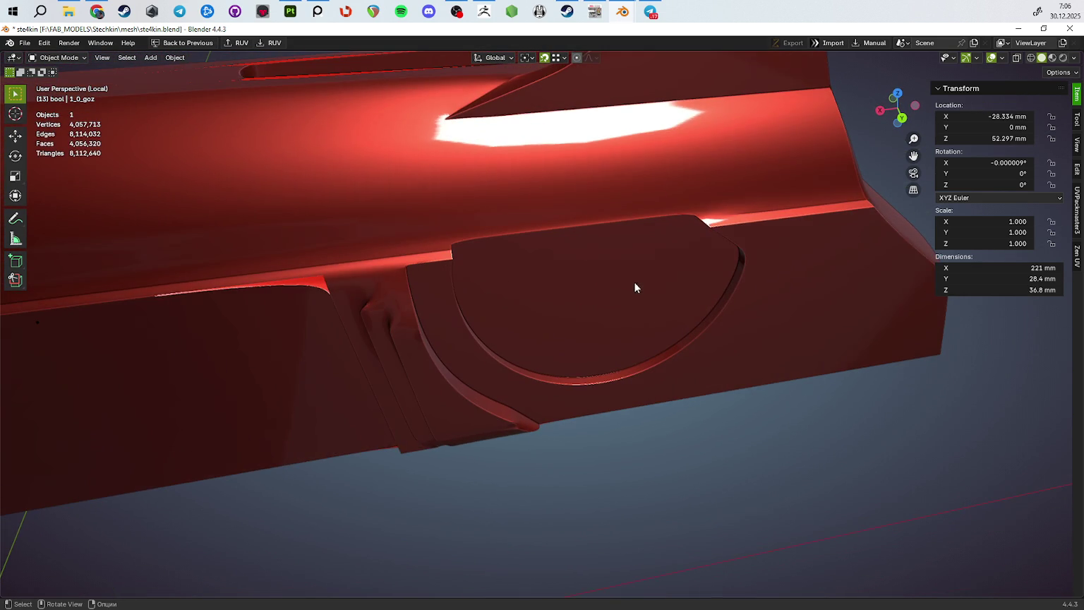
In Edit Mode, confirm a bevel weight of 1 on the selected groove edges
key(Tab)
drag(675, 232, 568, 279)
scroll(up, 3)
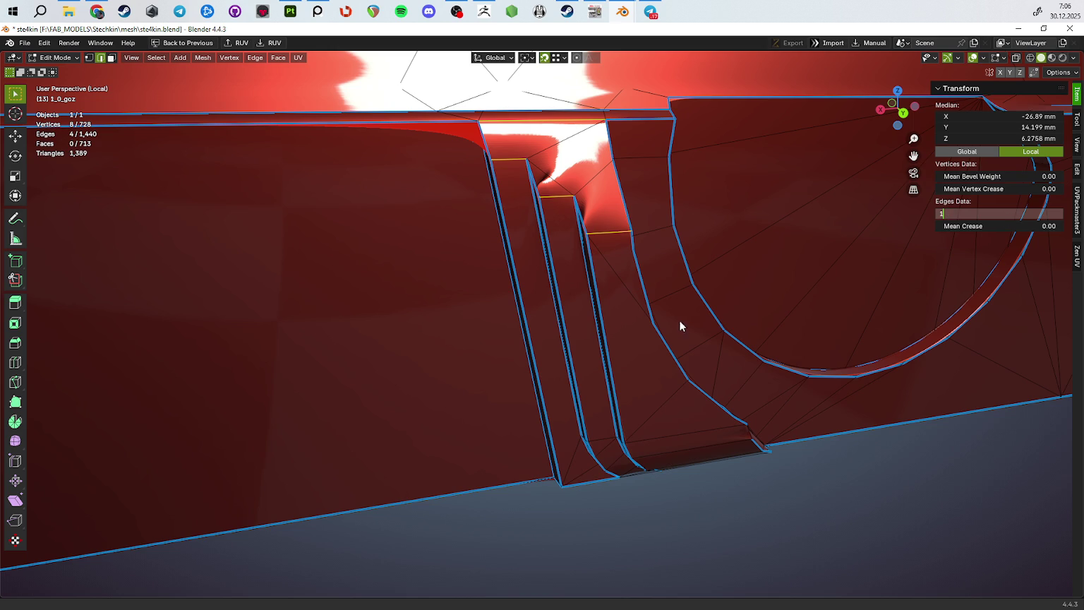
key(Return)
drag(623, 348, 640, 291)
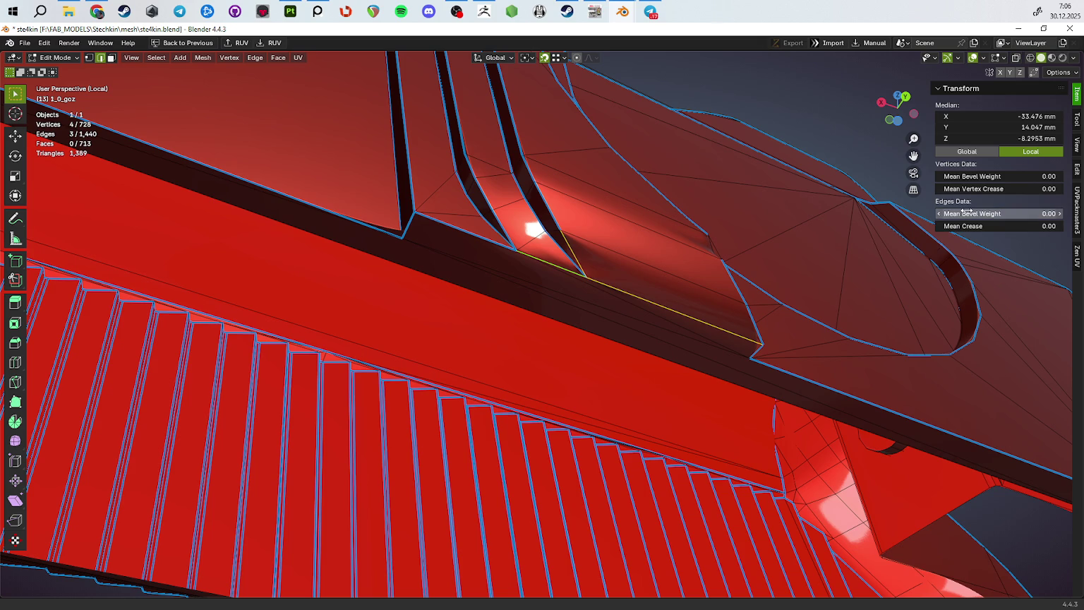
Set Mean Bevel Weight 1 on the grooved strip's edges and preview in Object Mode
click(967, 212)
text(1)
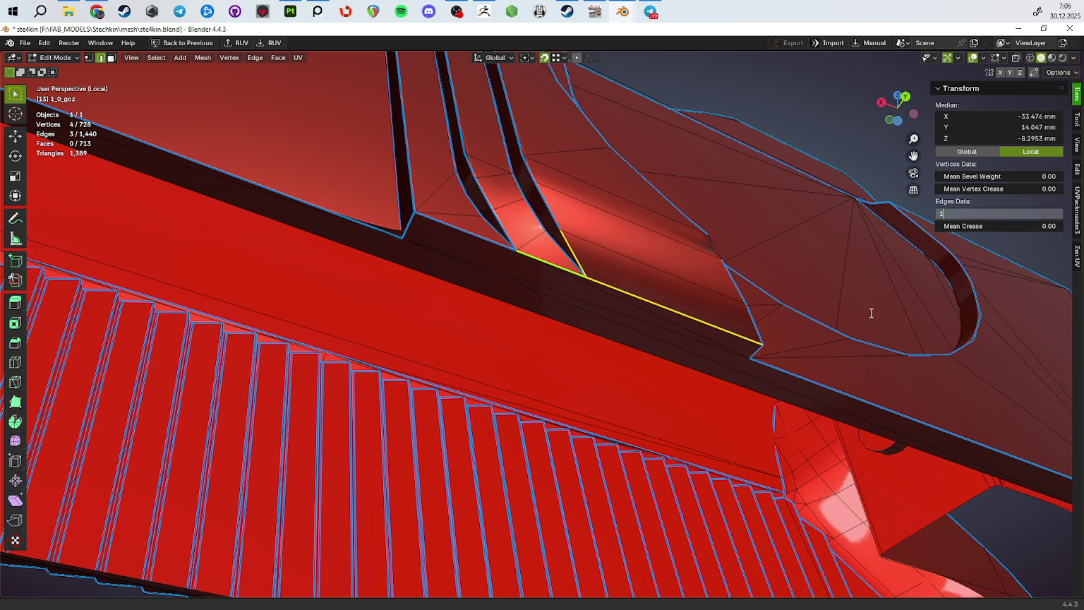
key(Return)
drag(860, 365, 496, 475)
key(Tab)
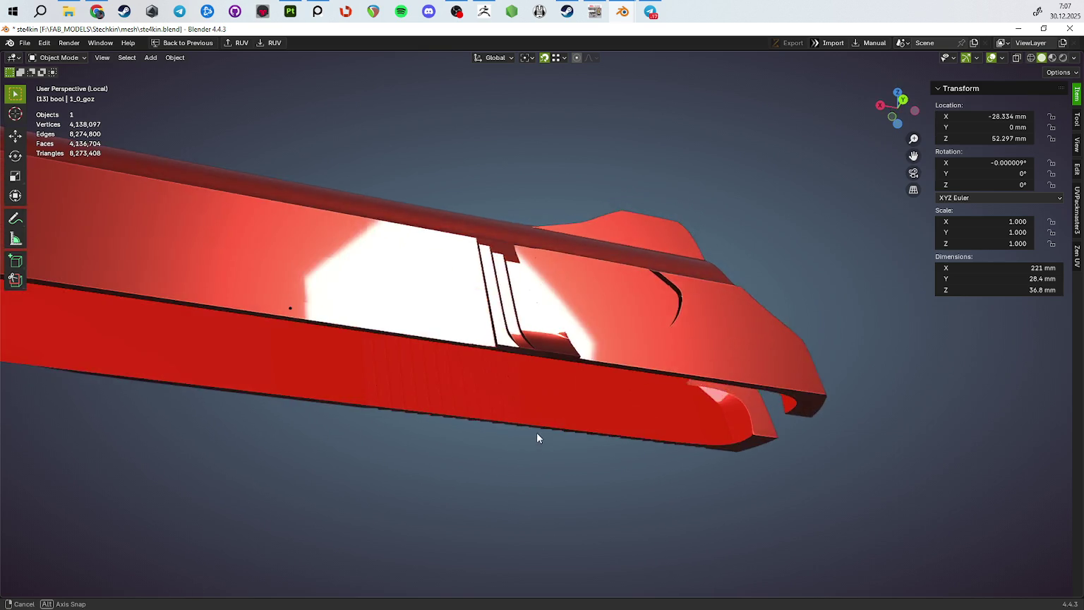
Back in Edit Mode, select the short edge at the groove's base
key(Tab)
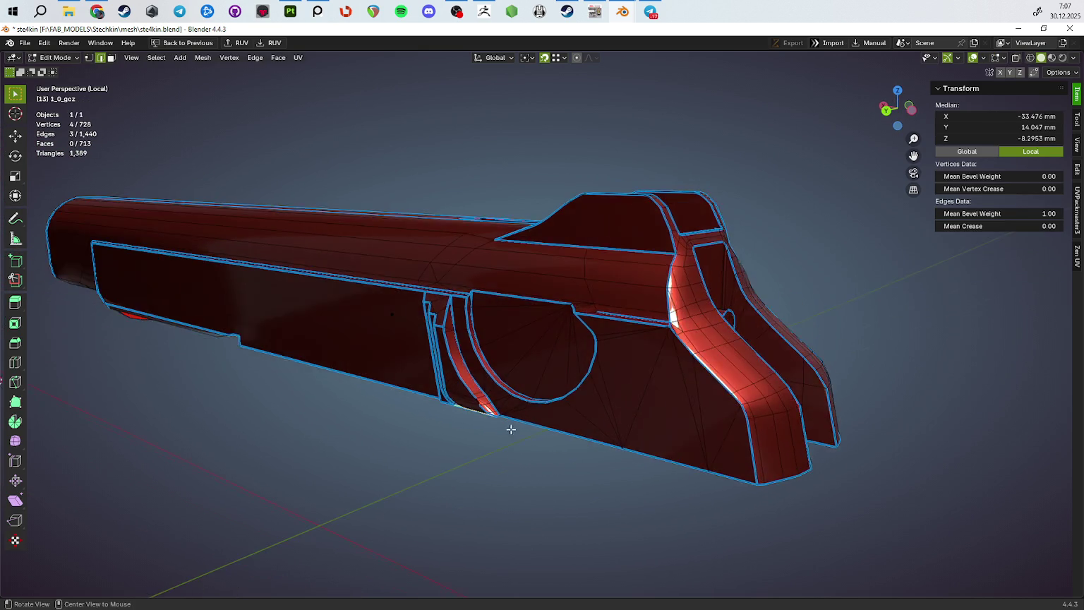
scroll(up, 3)
scroll(up, 3)
click(652, 354)
Give the groove's short base edge a bevel weight of 1 and check it in Object Mode
click(982, 214)
text(1)
key(Return)
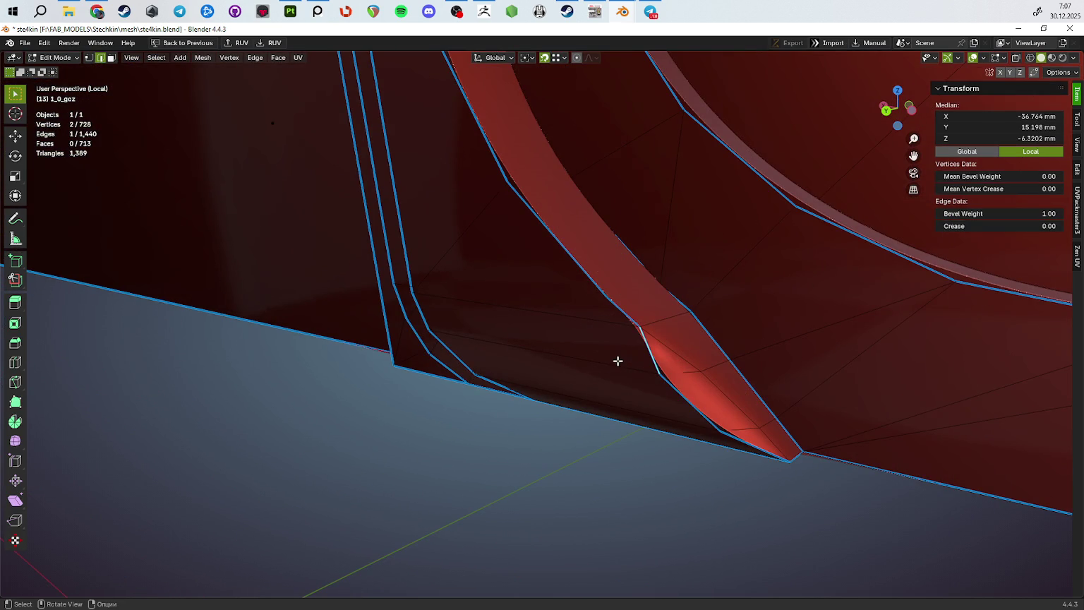
drag(611, 365, 641, 472)
key(Tab)
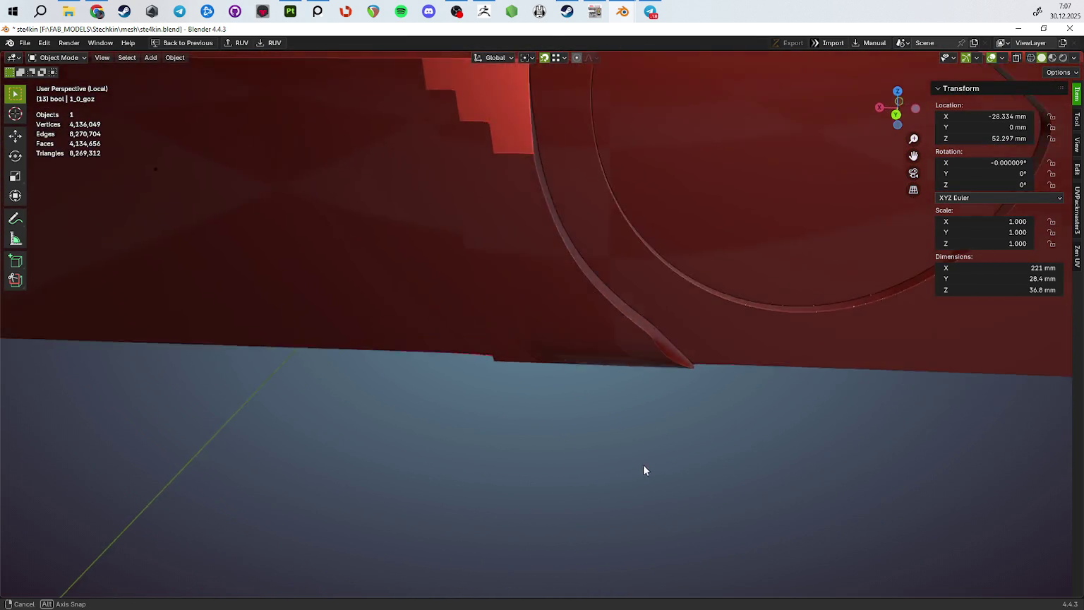
drag(641, 471, 604, 365)
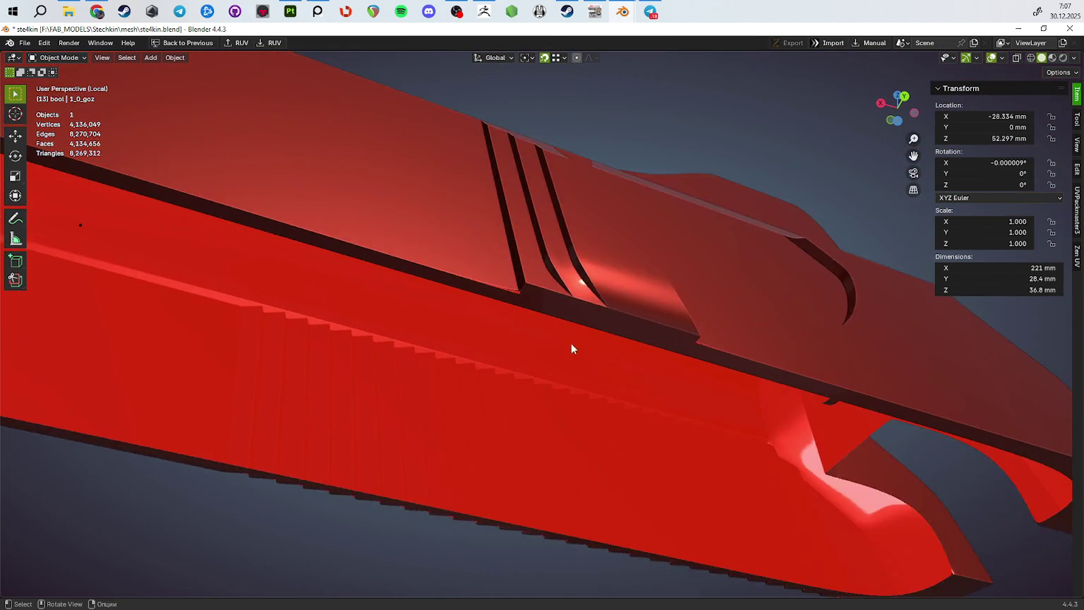
key(Tab)
drag(485, 271, 604, 245)
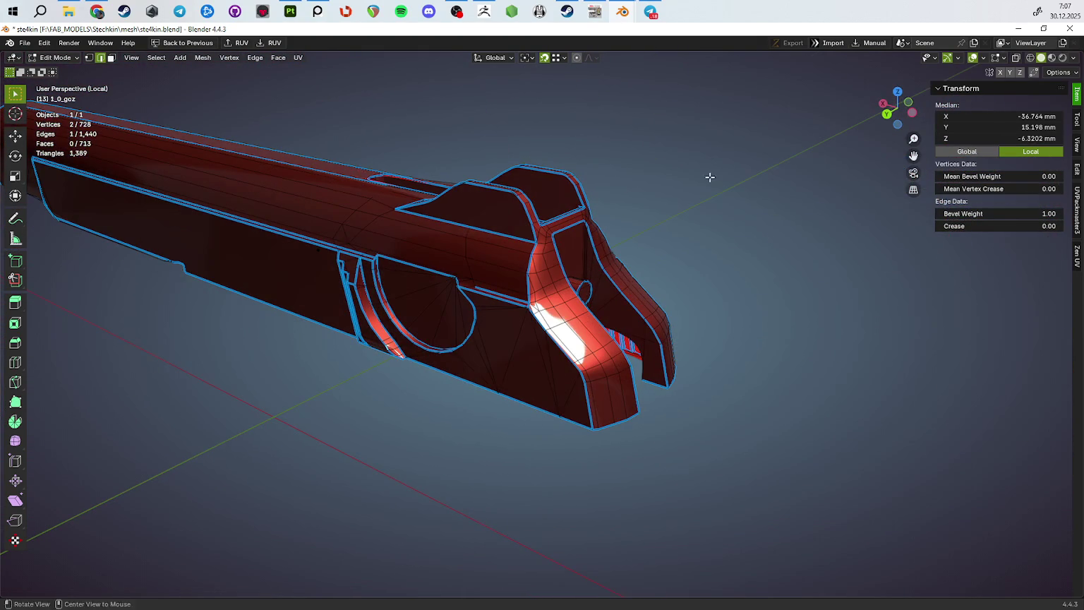
Switch shading back to grey Studio lighting and view the final bevels in Object Mode
click(1069, 58)
click(969, 100)
drag(713, 180, 601, 225)
key(Tab)
scroll(up, 3)
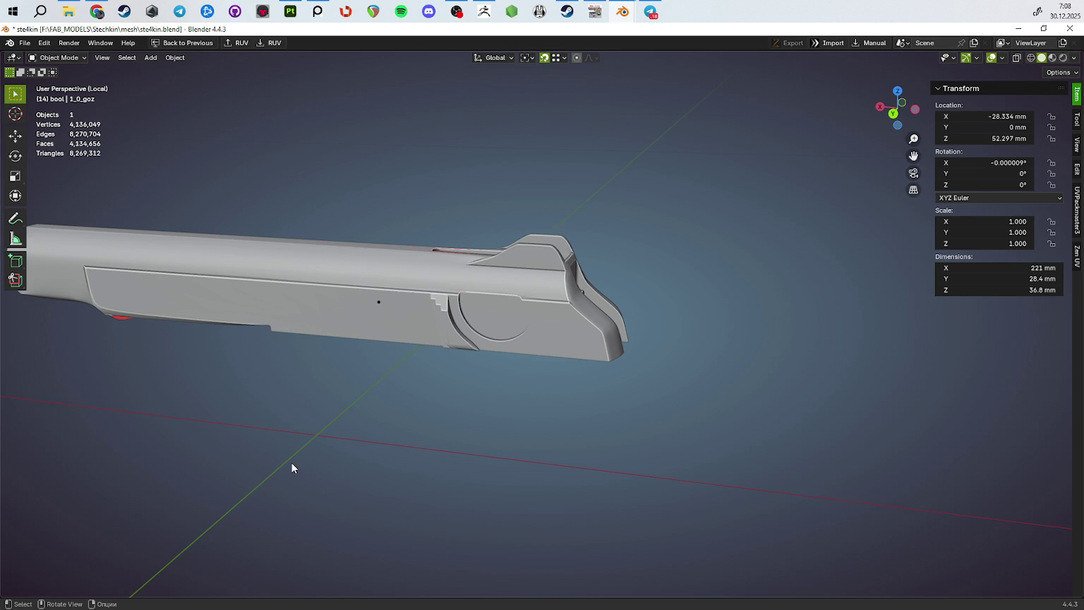
scroll(down, 3)
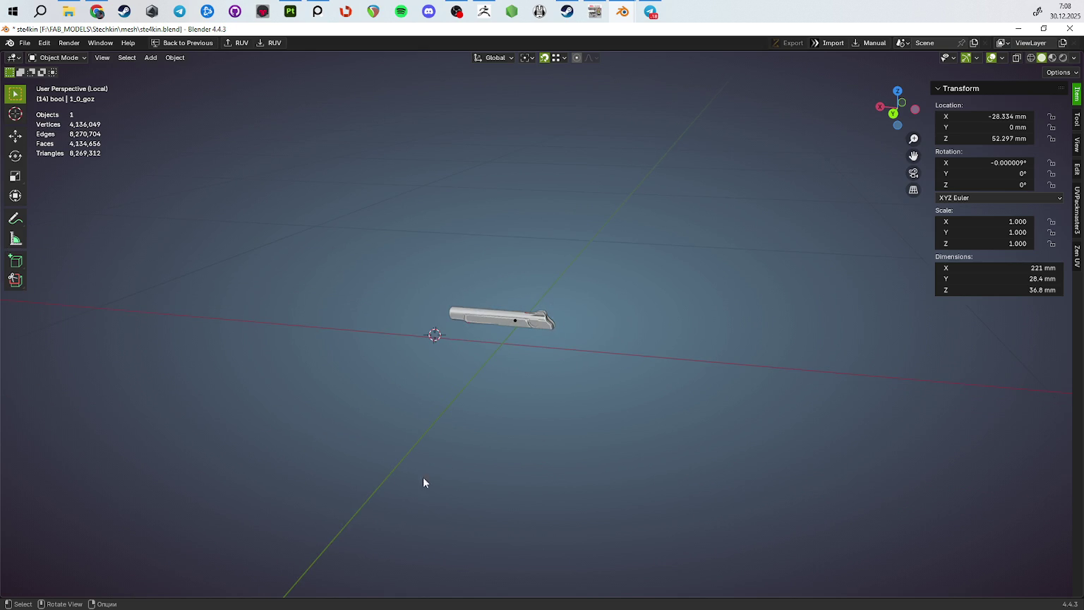
drag(408, 503, 641, 499)
scroll(up, 3)
drag(639, 450, 755, 440)
scroll(down, 3)
drag(702, 467, 626, 462)
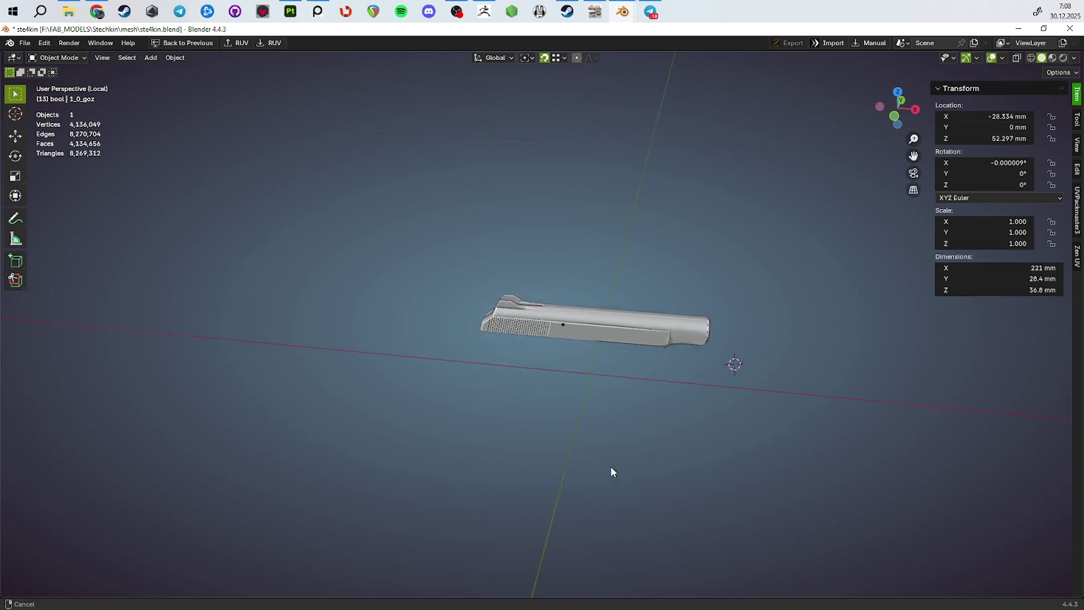
scroll(up, 3)
drag(487, 414, 566, 477)
click(609, 425)
drag(608, 424, 534, 491)
key(Tab)
key(Tab)
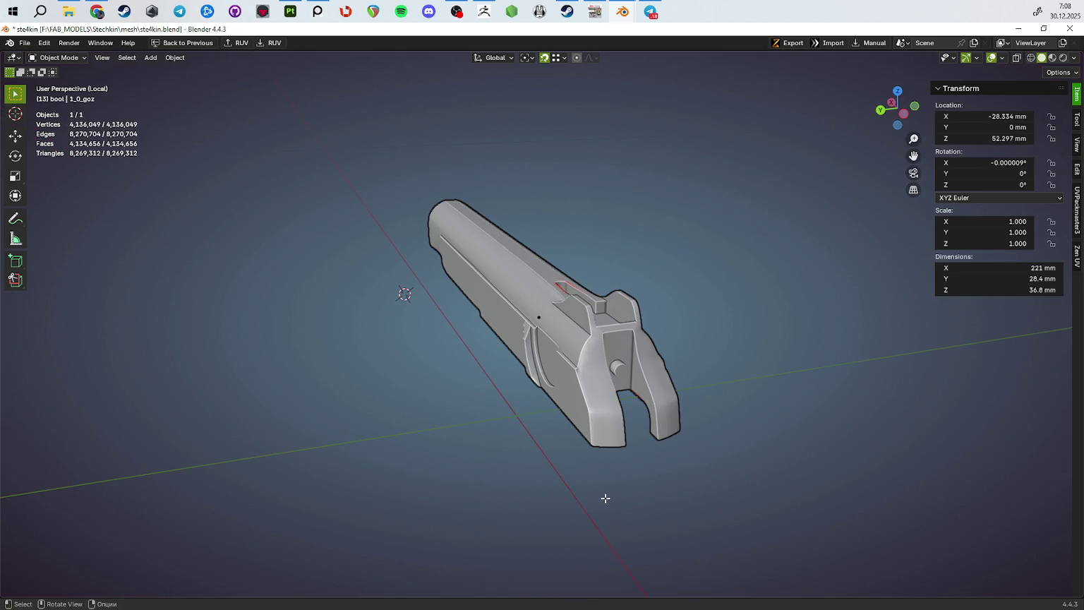
key(Tab)
drag(608, 498, 537, 494)
scroll(up, 3)
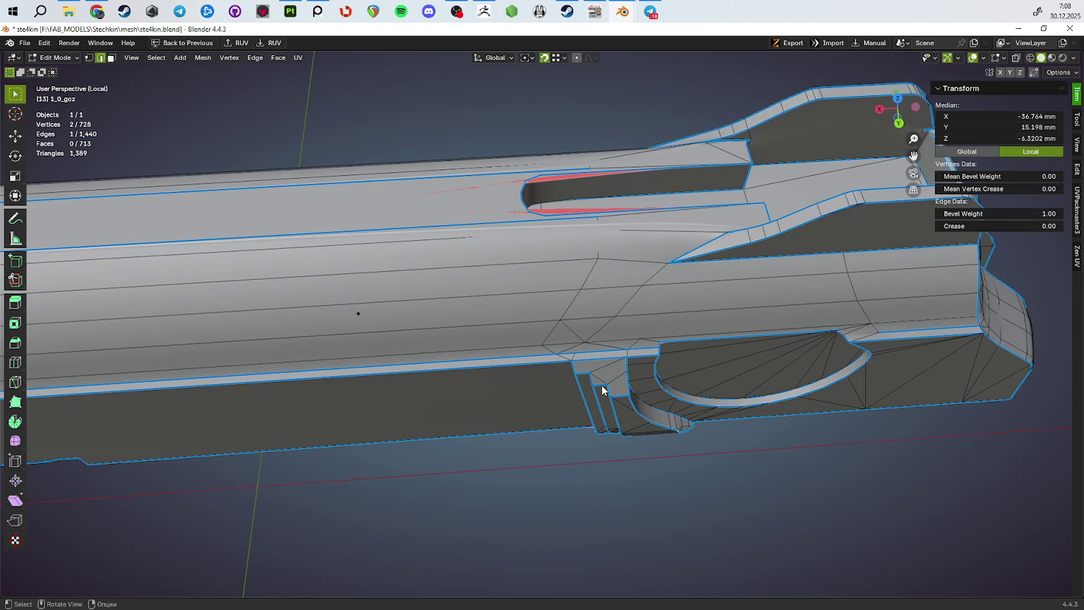
key(Tab)
drag(601, 385, 689, 327)
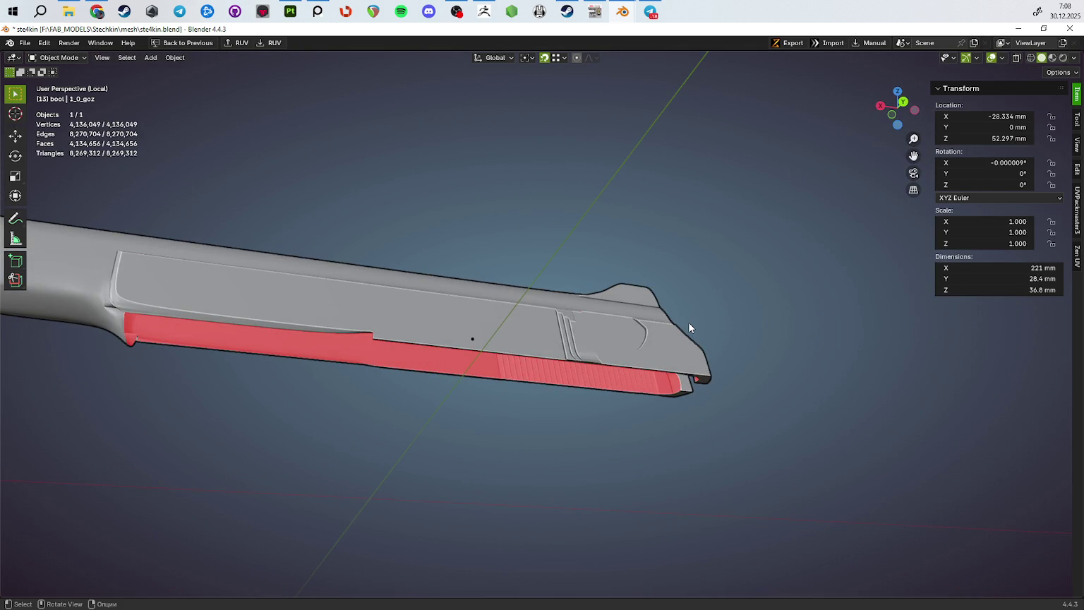